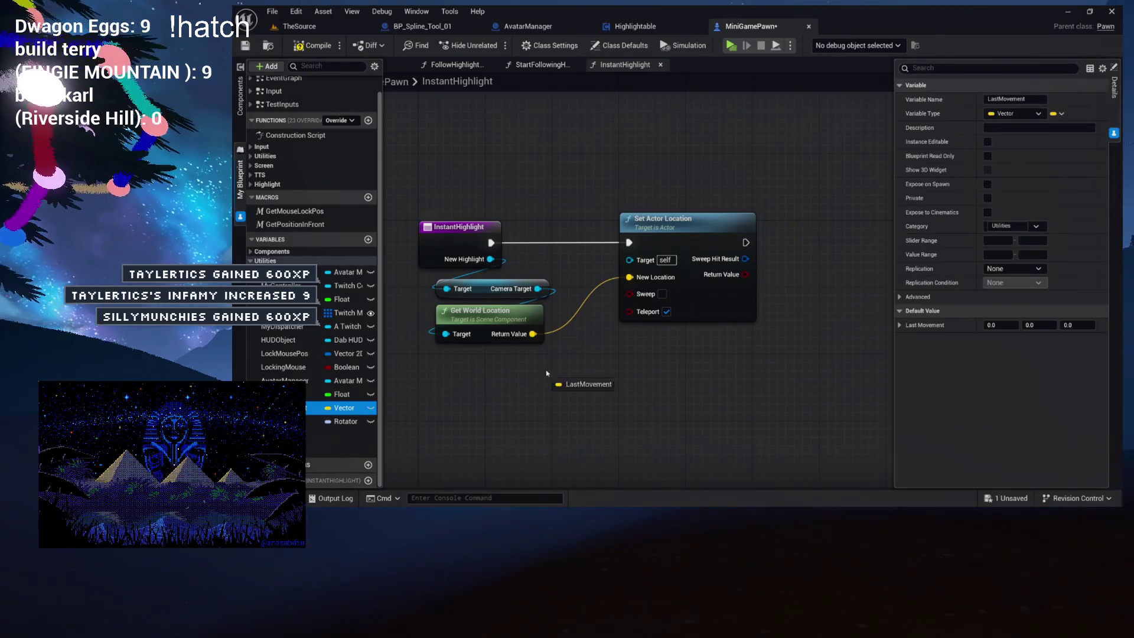
- Add a Set LastMovement node and wire Set Actor Location's exec output into it
drag(646, 311, 762, 236)
click(779, 249)
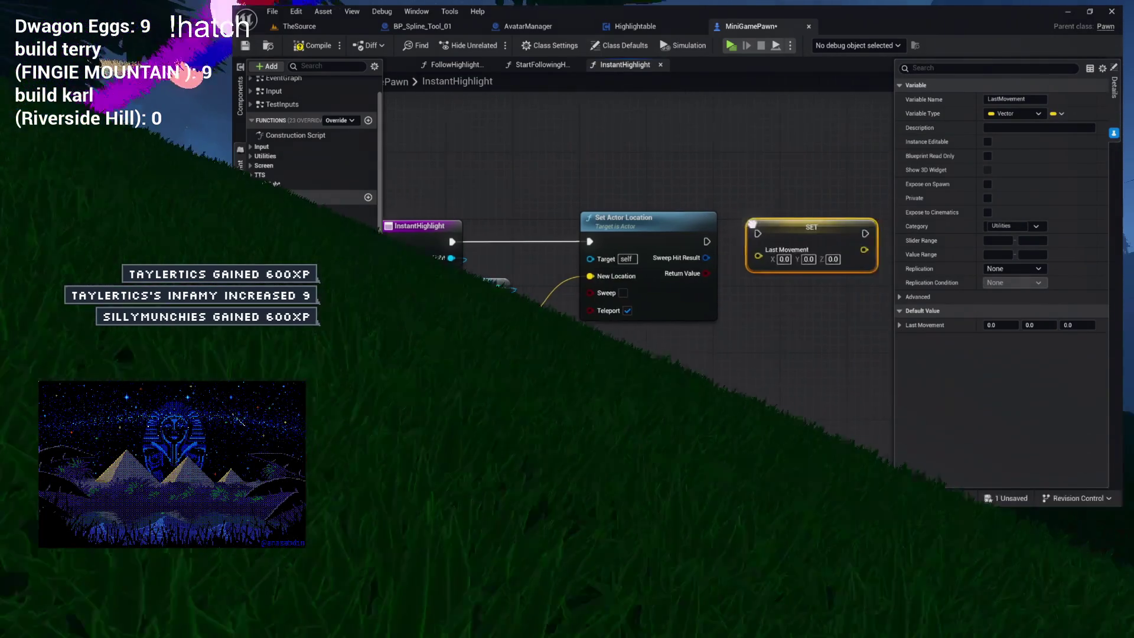
drag(691, 232, 691, 240)
drag(622, 232, 673, 232)
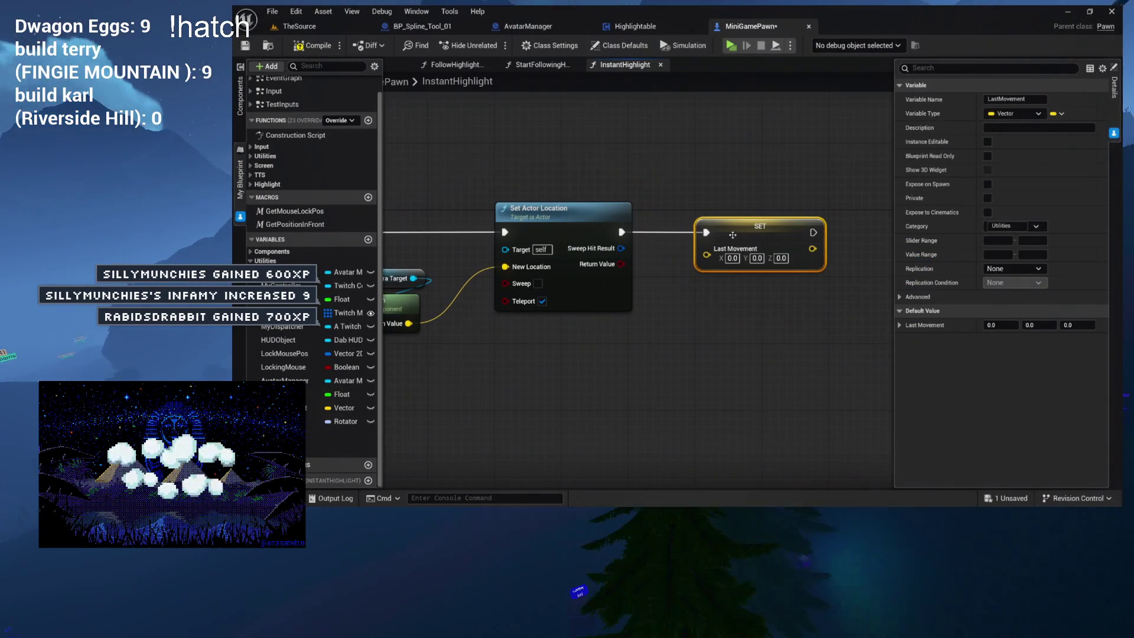
click(706, 321)
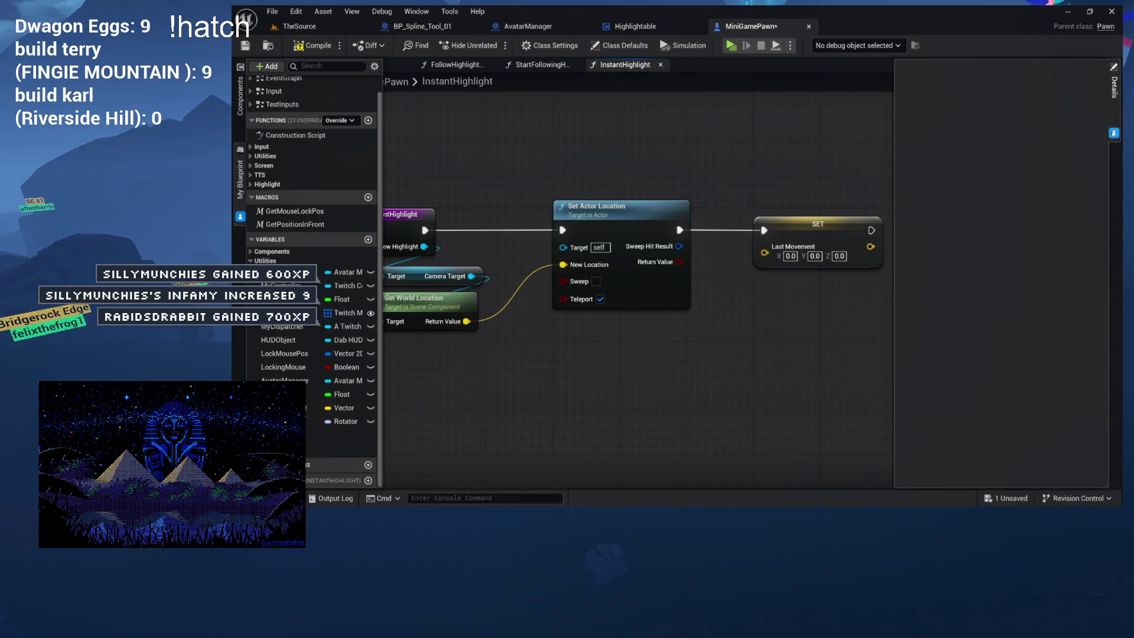
- Look over the InstantHighlight graph's node groups, then close the leftover function tab
mouse_move(788, 151)
mouse_down()
mouse_move(811, 157)
mouse_move(765, 153)
mouse_up()
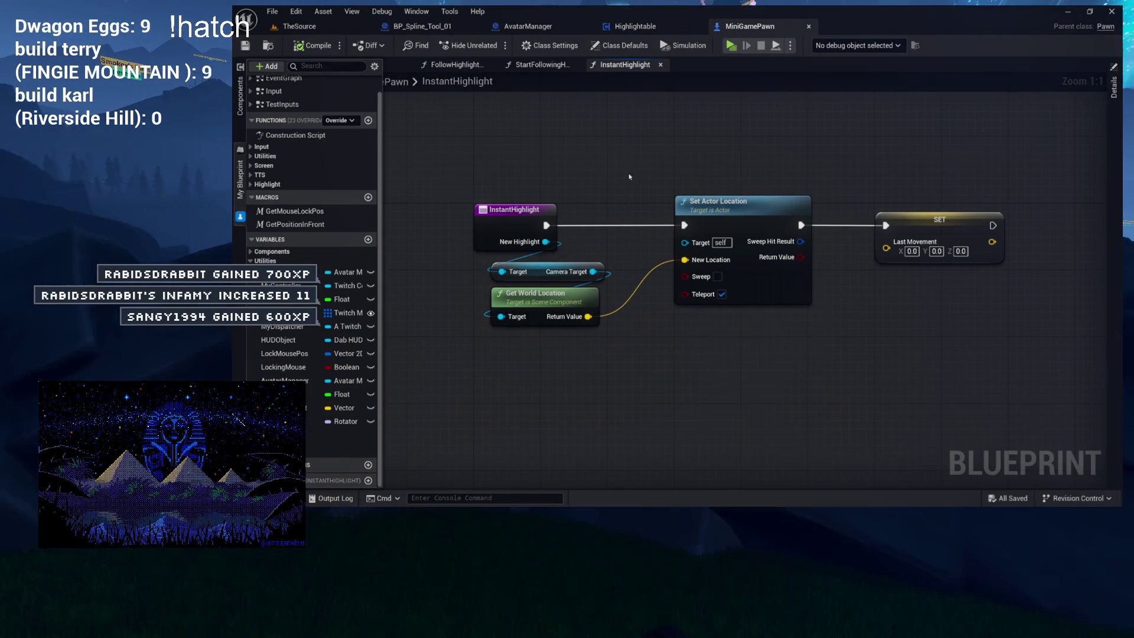
key(ctrl+a)
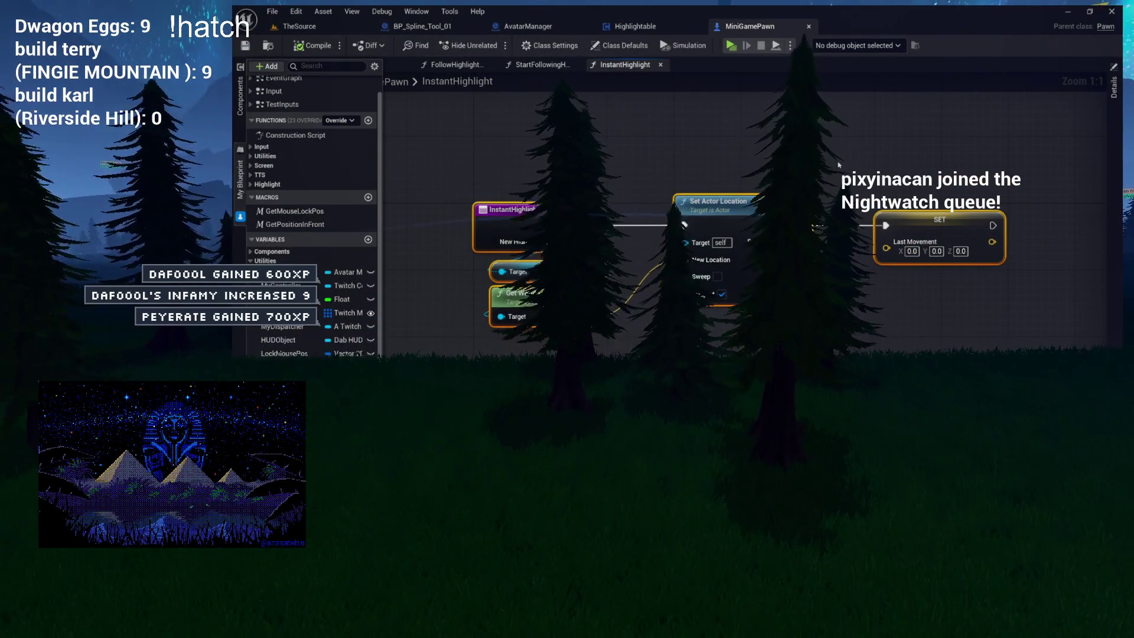
drag(837, 164, 1016, 276)
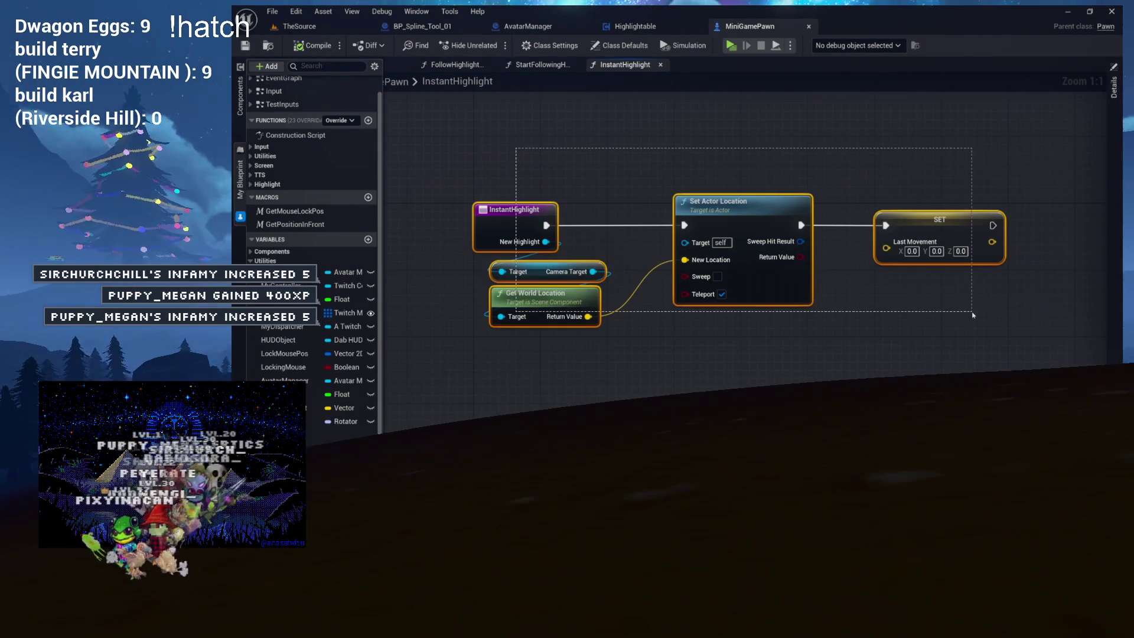
click(520, 165)
drag(521, 172, 467, 295)
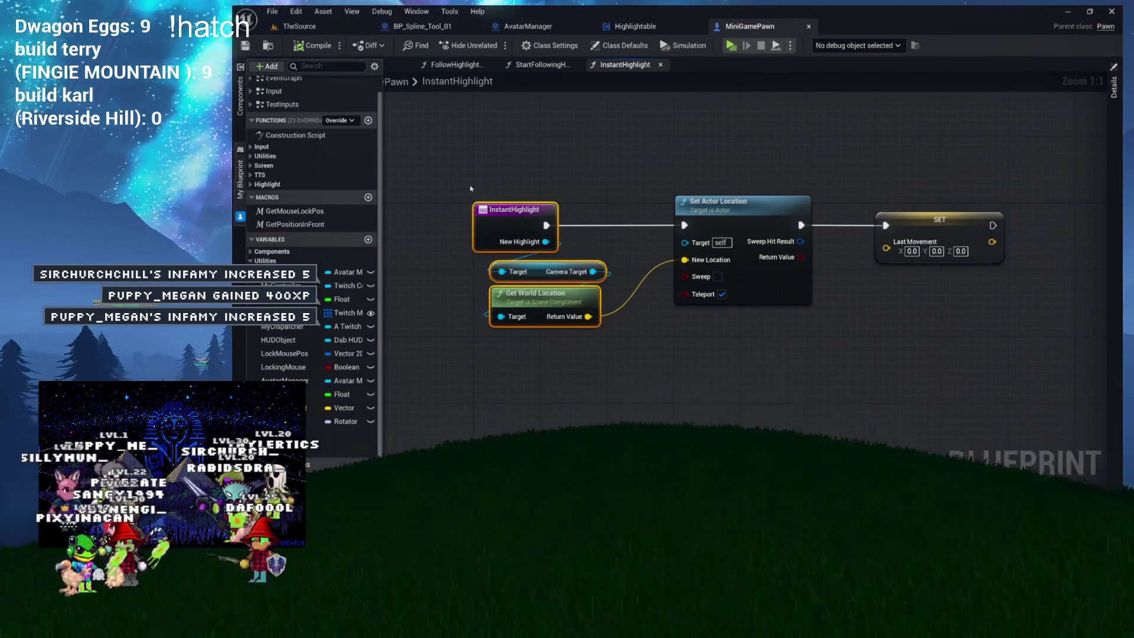
click(470, 156)
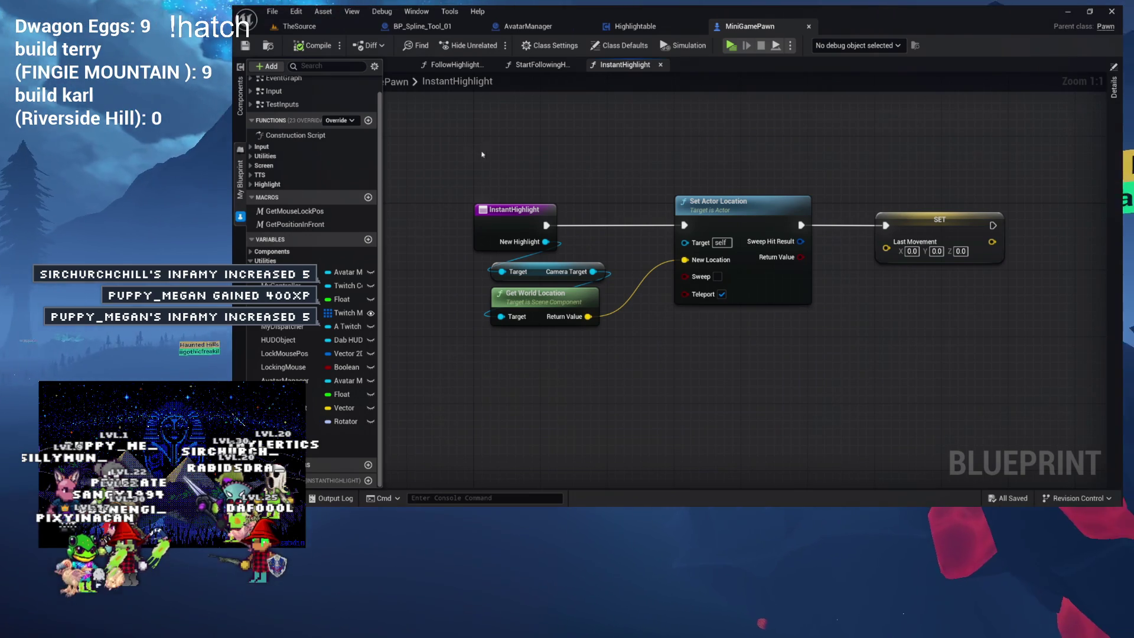
click(575, 65)
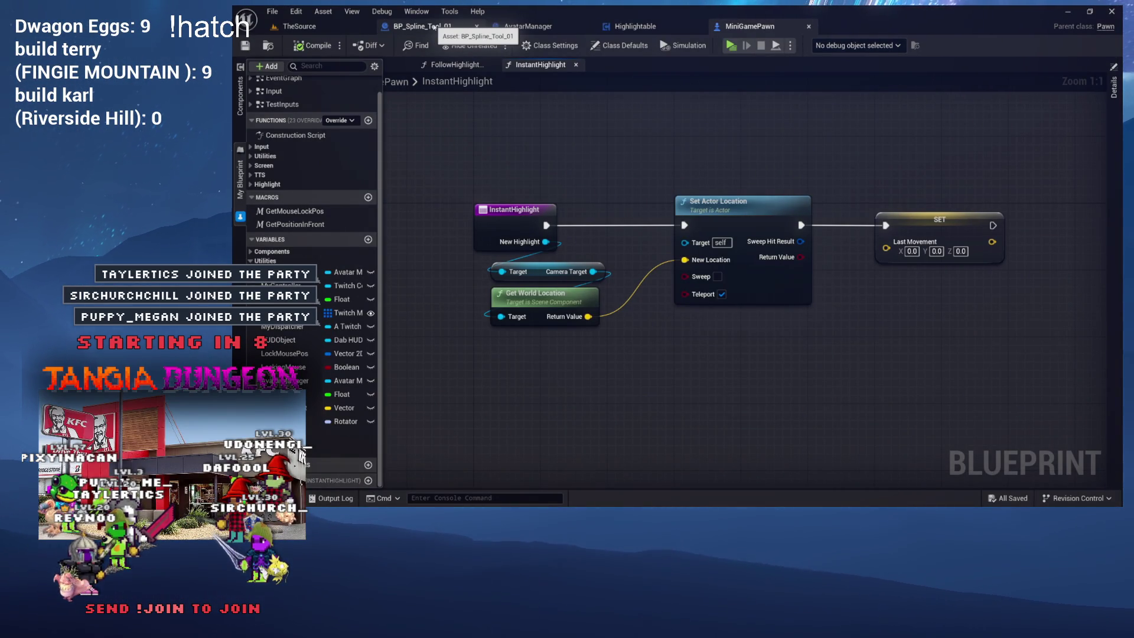
- Switch to the AvatarManager blueprint and show its EventGraph with Event BeginPlay
click(338, 26)
click(552, 29)
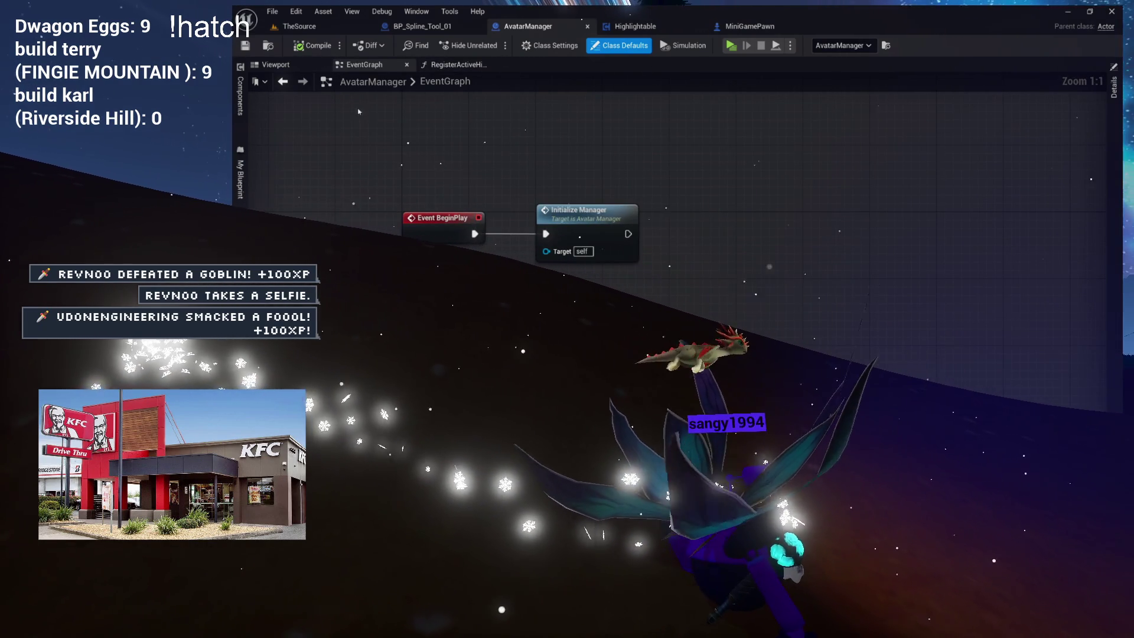
- Open the CheckModCommands function from the Commands category and locate its Switch on String
click(239, 177)
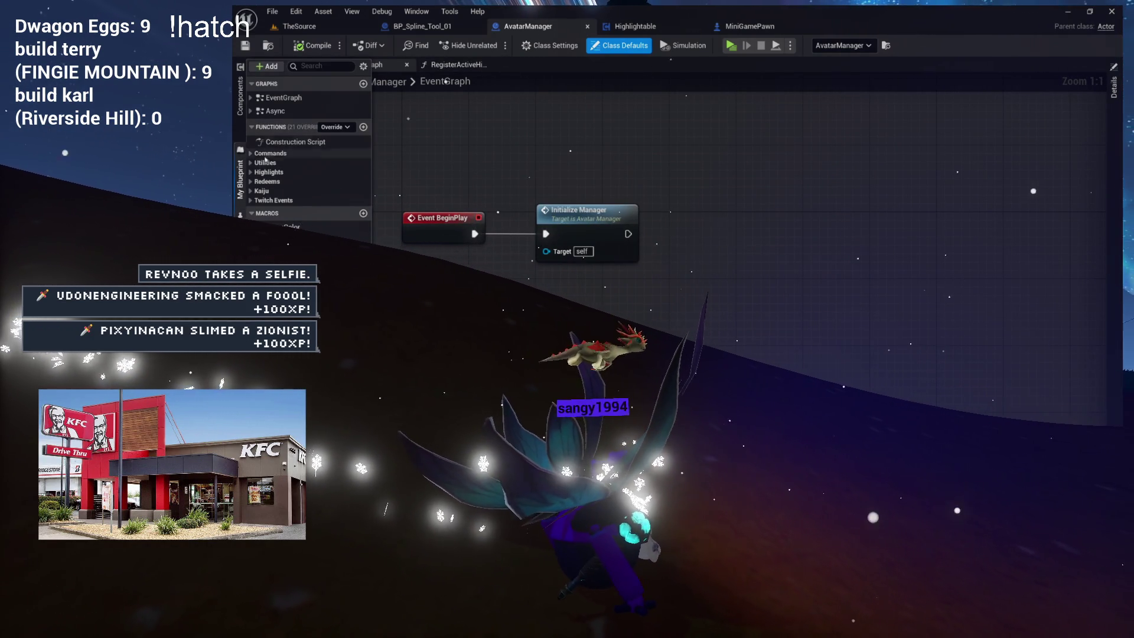
click(255, 154)
double_click(294, 169)
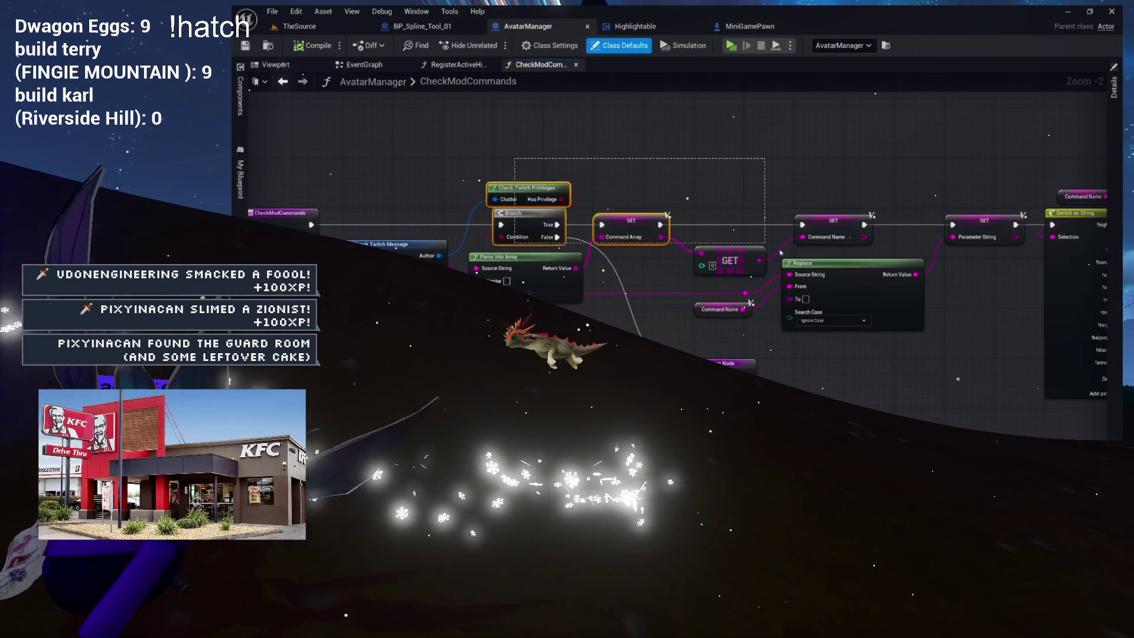
mouse_move(884, 181)
mouse_down()
mouse_move(721, 196)
mouse_move(723, 210)
mouse_move(682, 248)
mouse_up()
scroll(721, 196, up, 1)
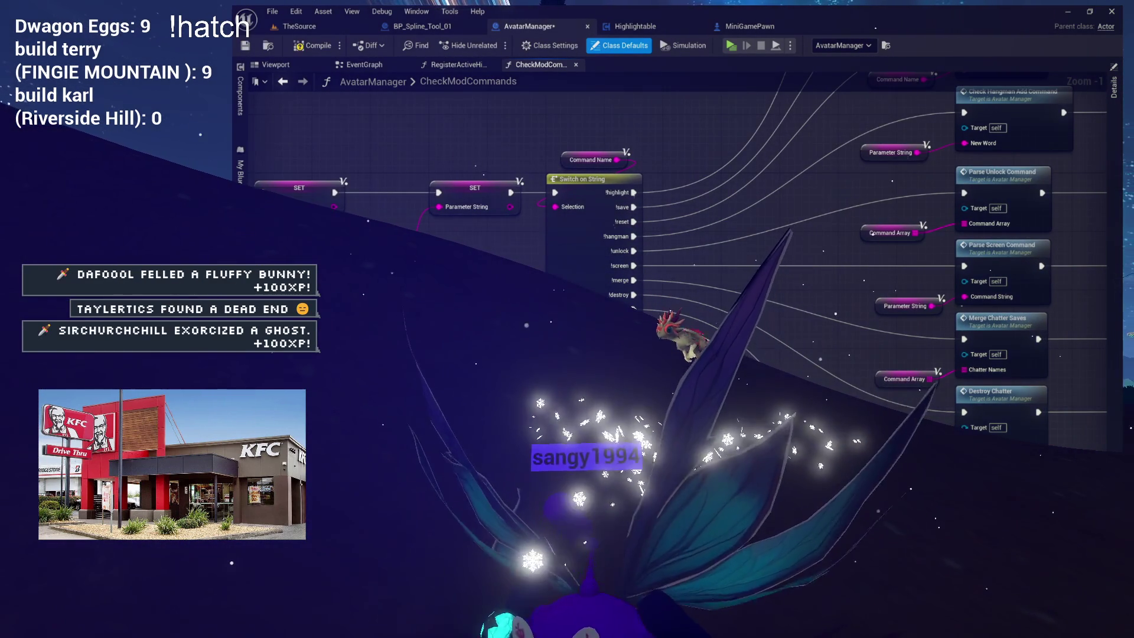
drag(709, 201, 637, 196)
- Add a thirteenth Switch on String case and rename it !teleport
click(512, 174)
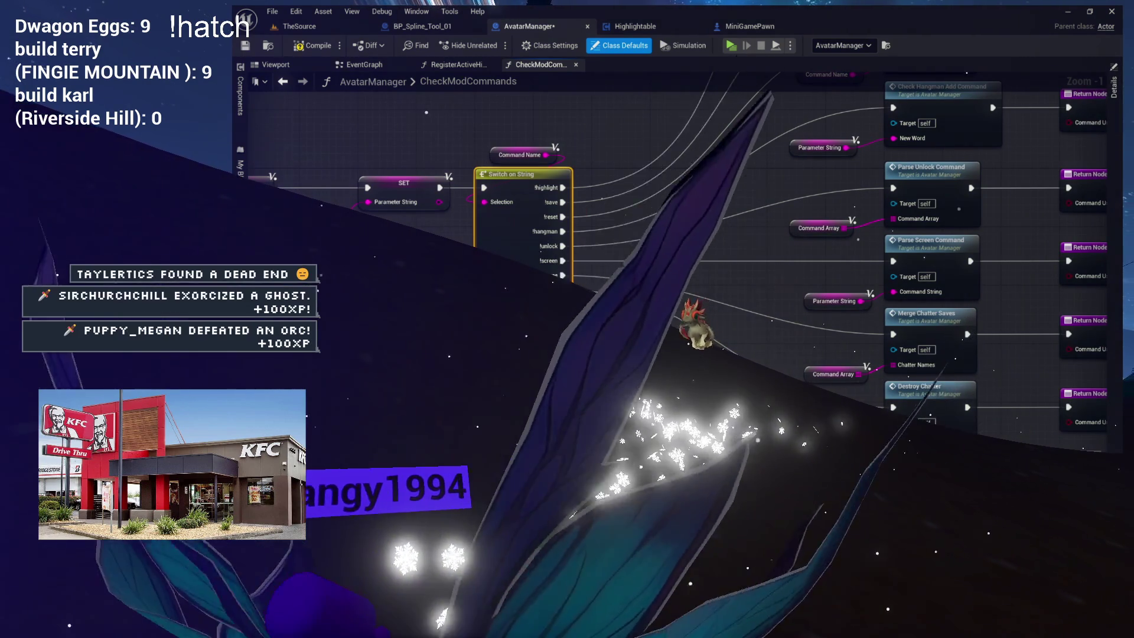
click(1113, 85)
click(1051, 99)
click(1017, 296)
text(!teleport)
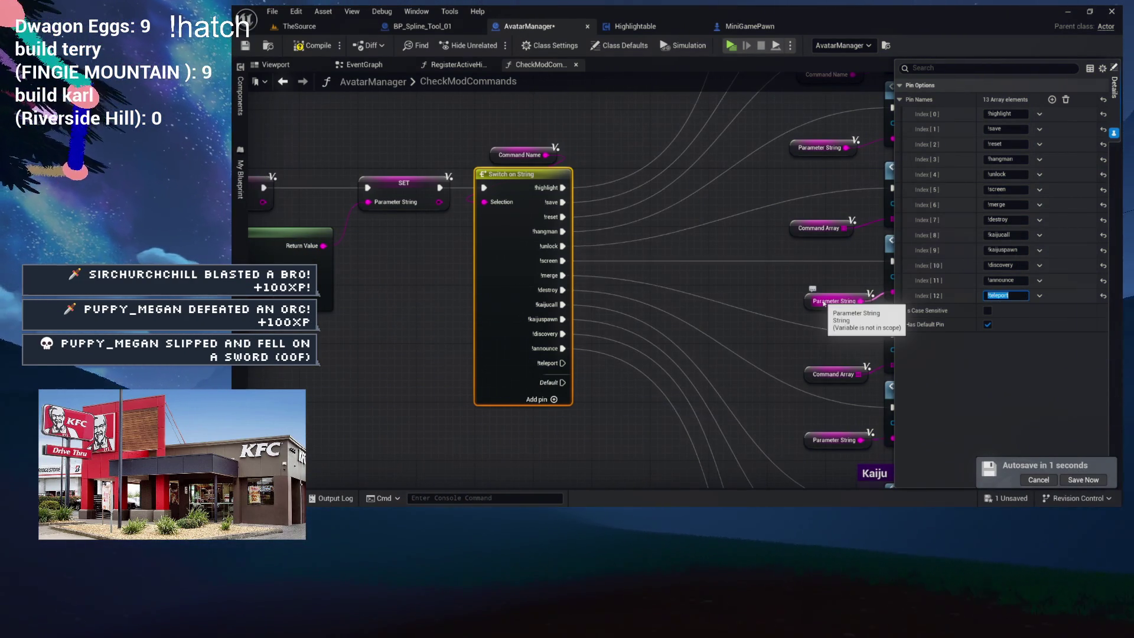
- View the Parse Screen Command and Merge Chatter Saves nodes, keeping the function list open
mouse_move(650, 309)
mouse_down()
mouse_move(618, 253)
mouse_move(505, 168)
mouse_up()
scroll(595, 254, down, 4)
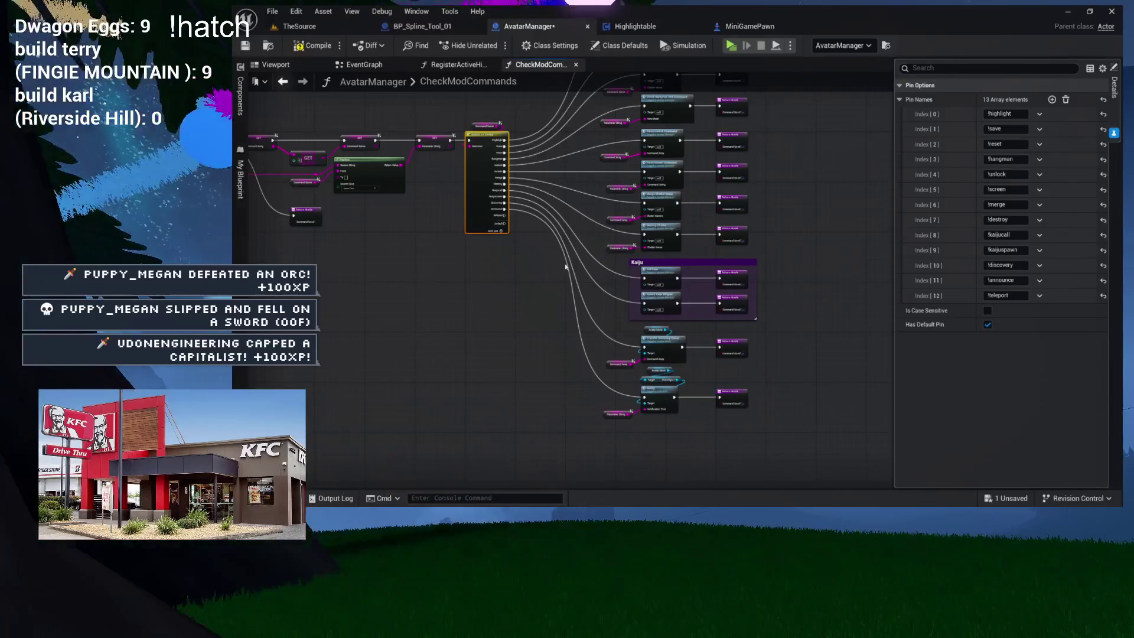
scroll(595, 253, up, 4)
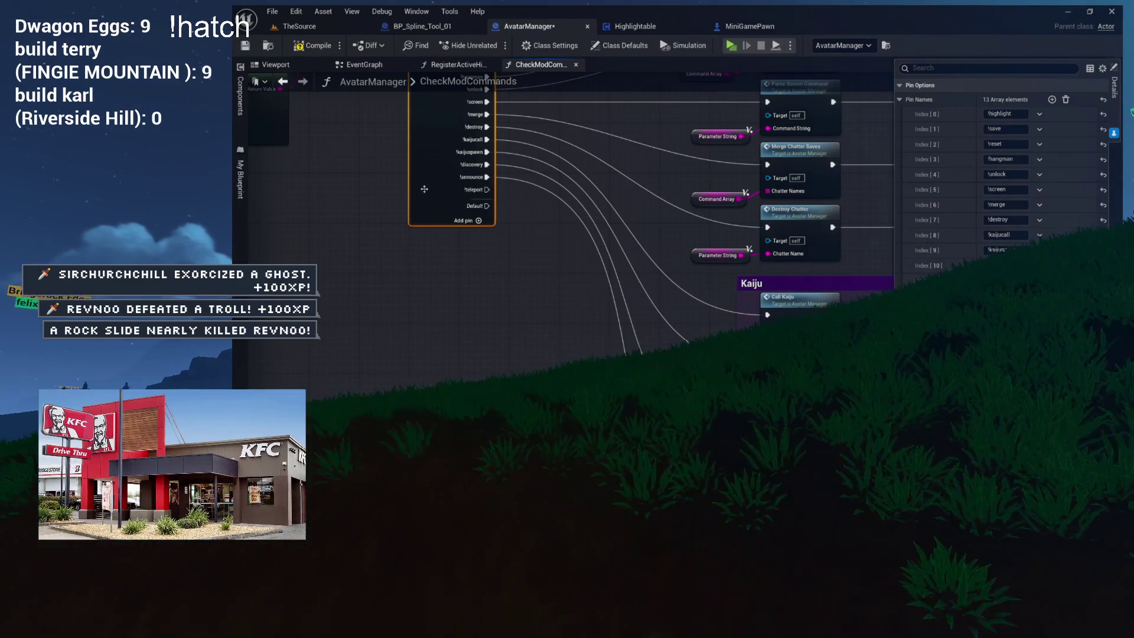
click(240, 218)
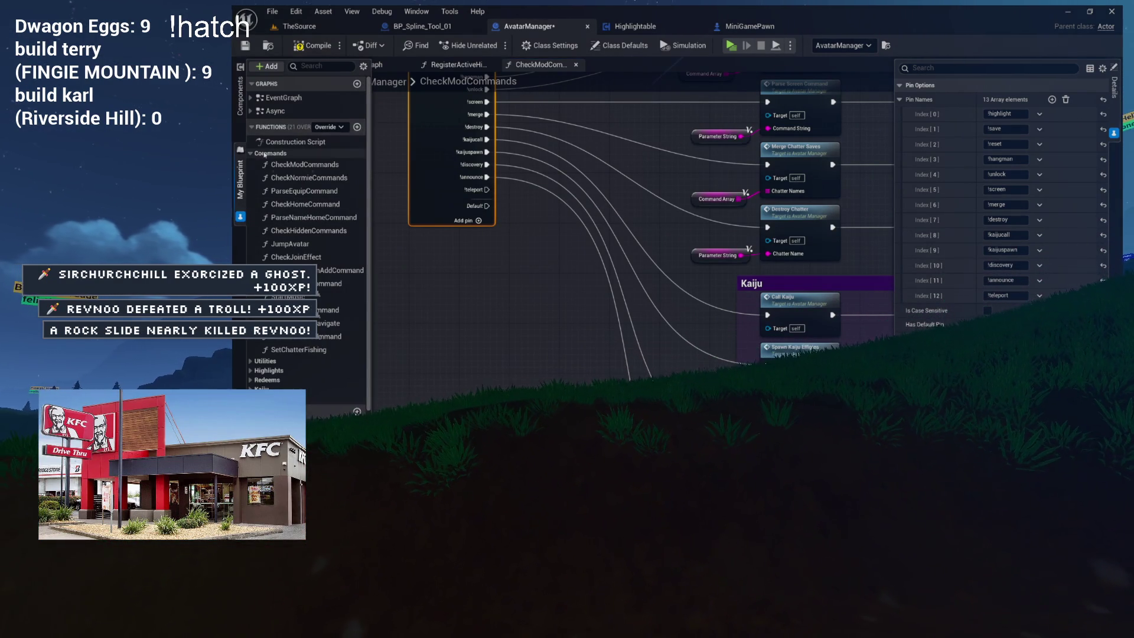
- Add a TeleportToChatter function with a String input named ChatterName
click(364, 126)
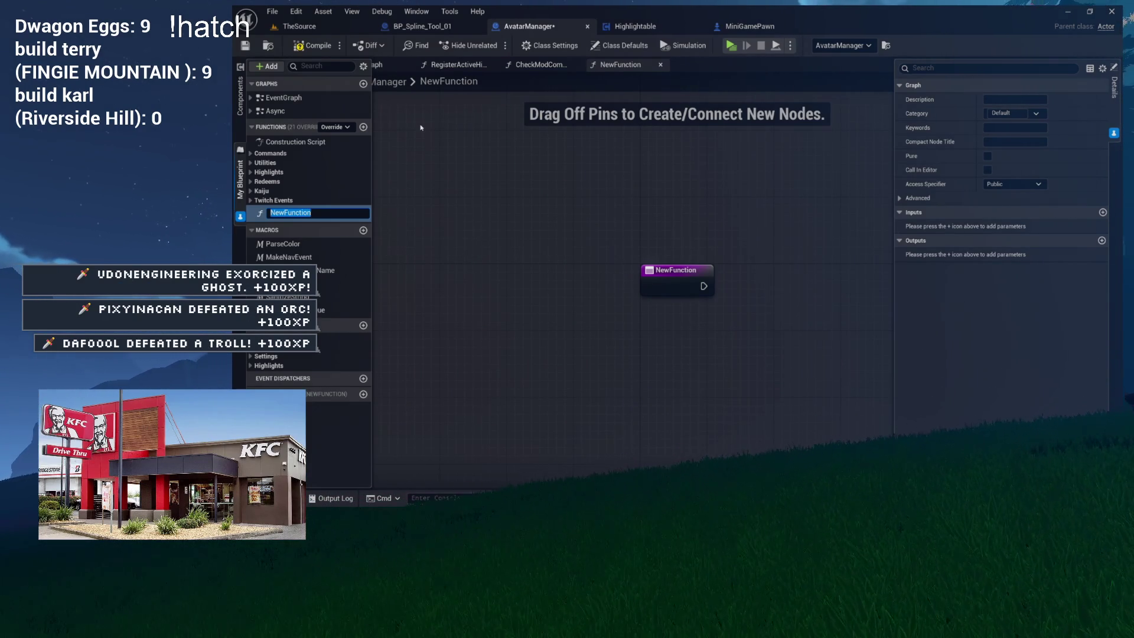
key(BackSpace)
key(BackSpace)
text(eleportToChatter)
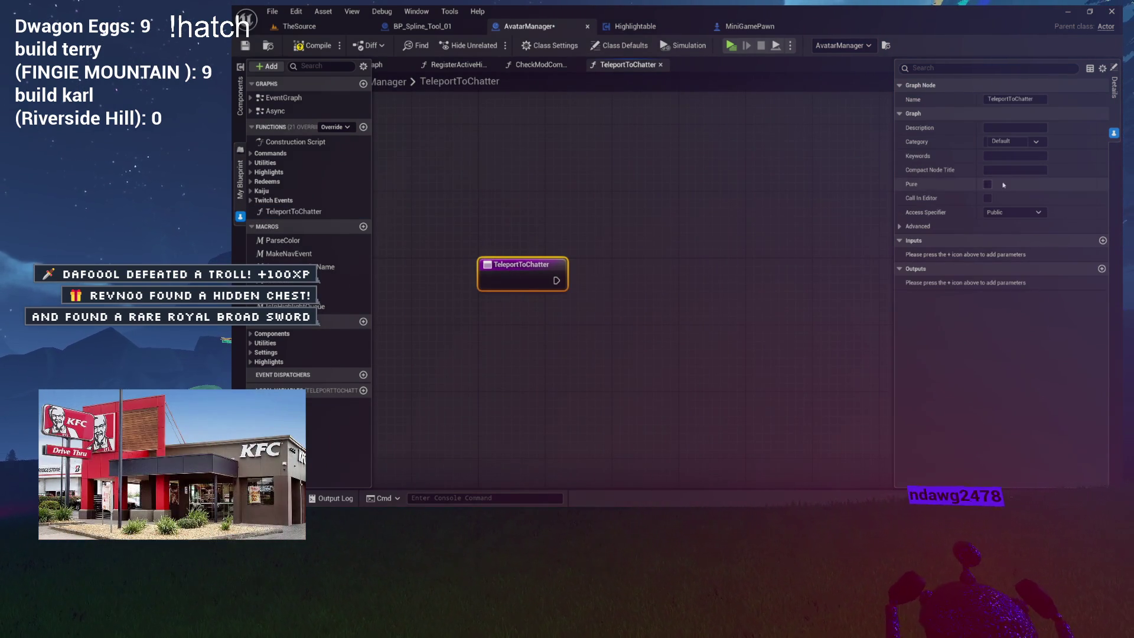
click(1102, 240)
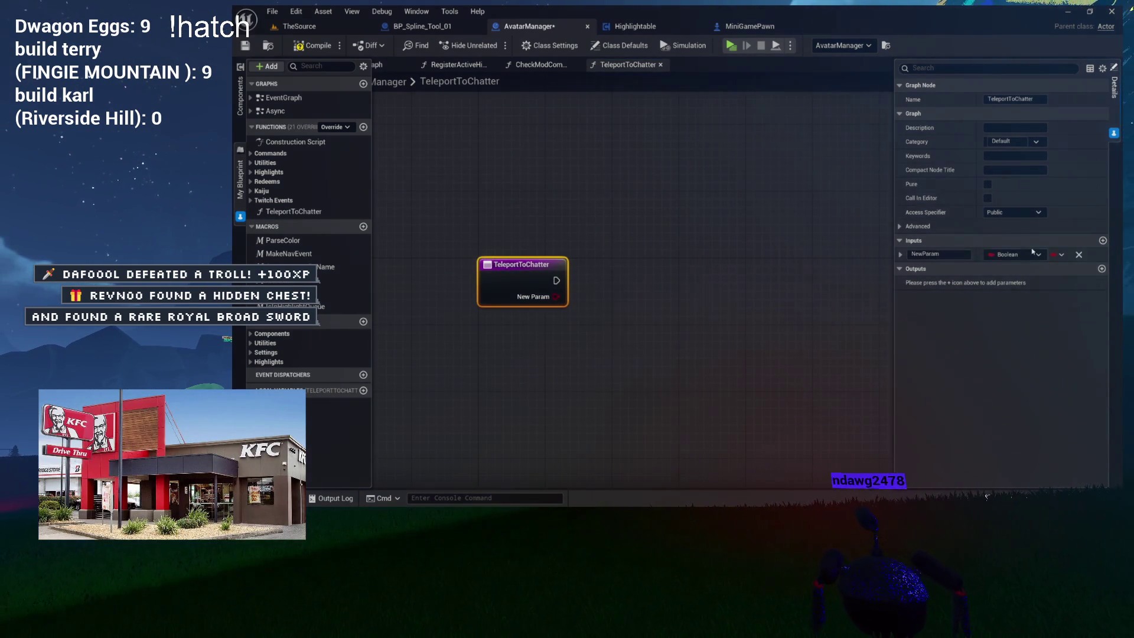
click(1011, 254)
click(998, 344)
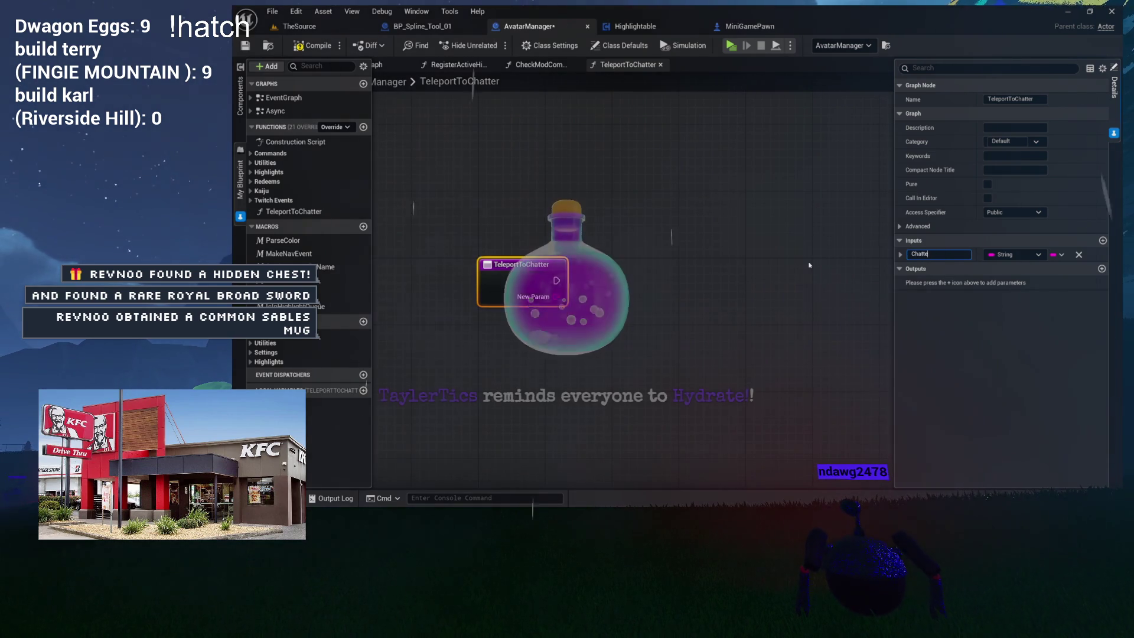
text(rname)
key(Return)
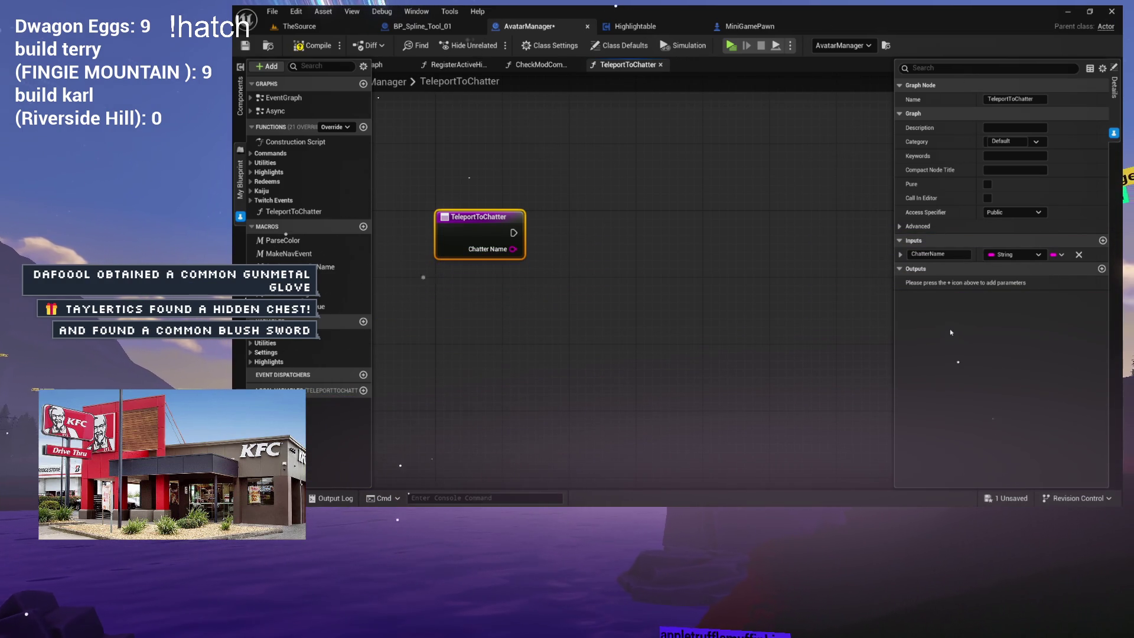
- Deselect the TeleportToChatter entry node and hide the Details panel
click(703, 207)
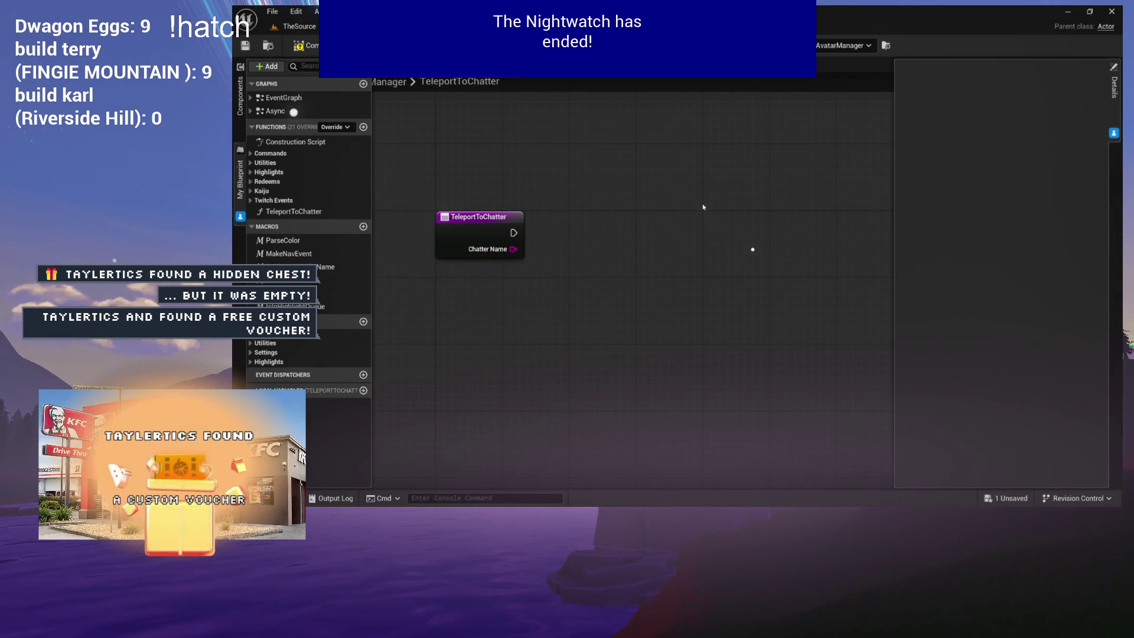
click(766, 171)
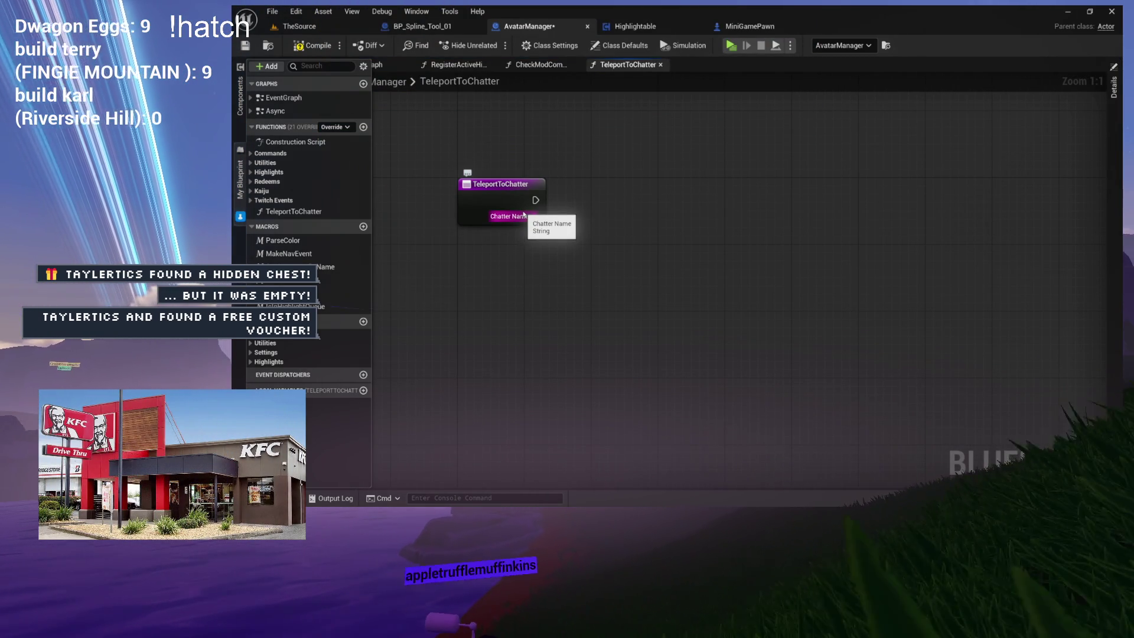
- Move TeleportToChatter into Twitch Events, collapse Highlights and Macros, and expand Utilities
mouse_move(575, 236)
mouse_down()
mouse_move(463, 231)
mouse_move(519, 232)
mouse_up()
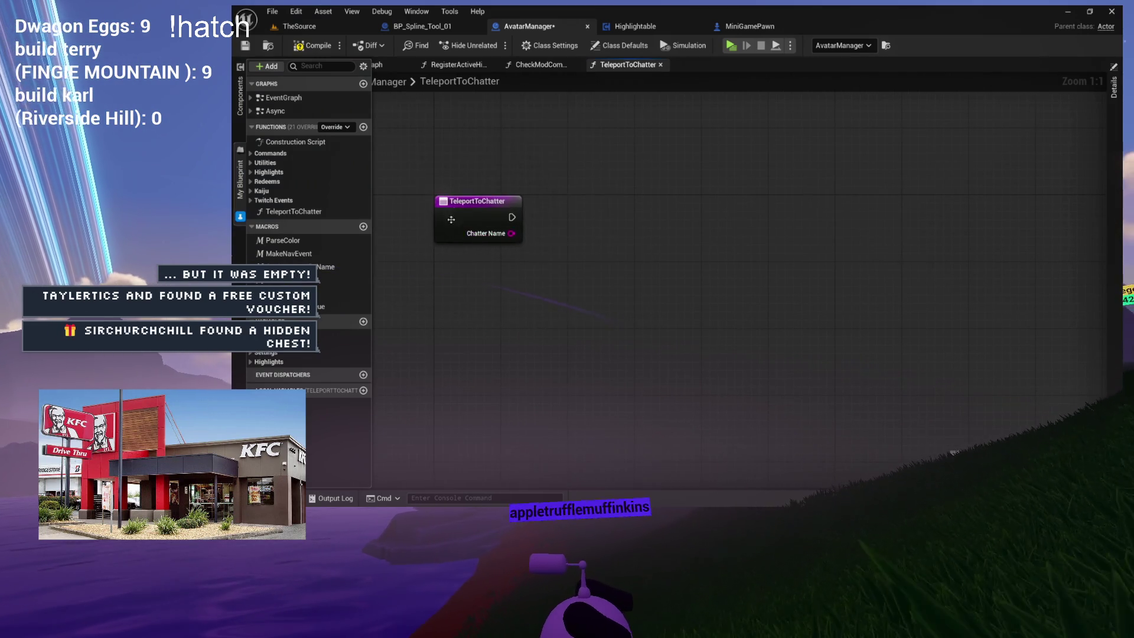
click(464, 201)
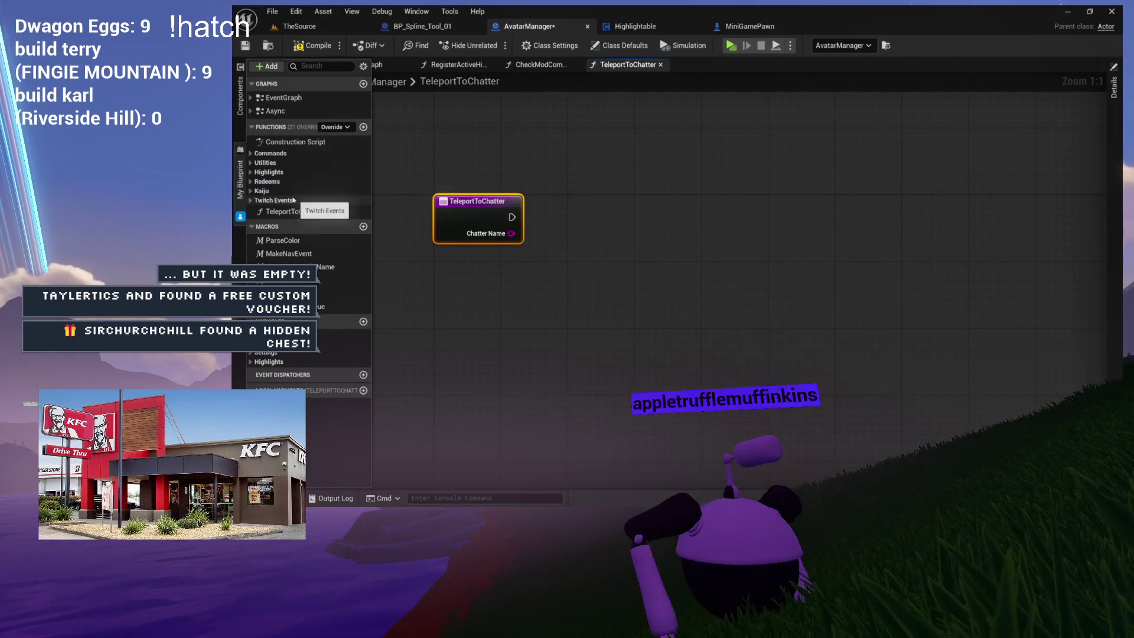
drag(277, 211, 272, 174)
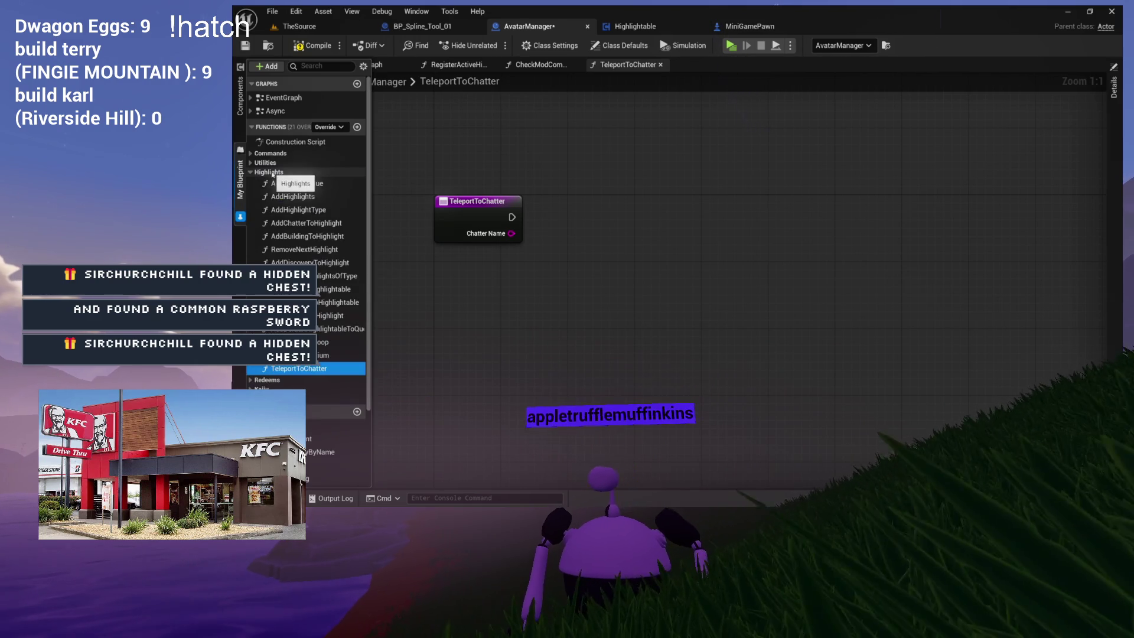
click(249, 173)
mouse_move(543, 173)
mouse_down()
mouse_move(480, 167)
mouse_move(558, 179)
mouse_up()
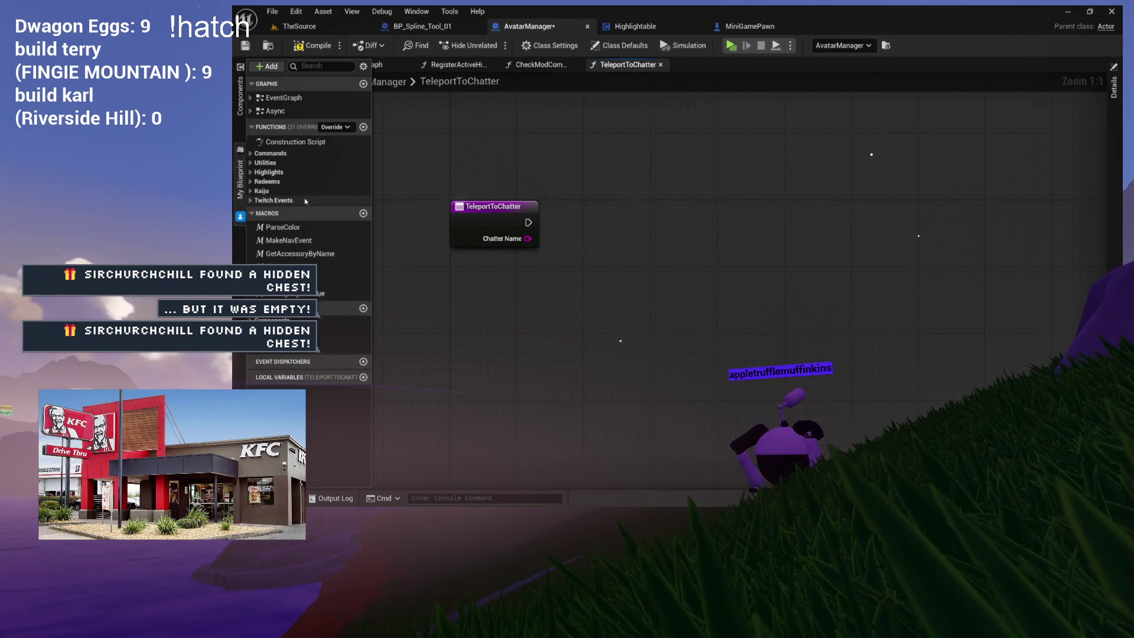
click(252, 214)
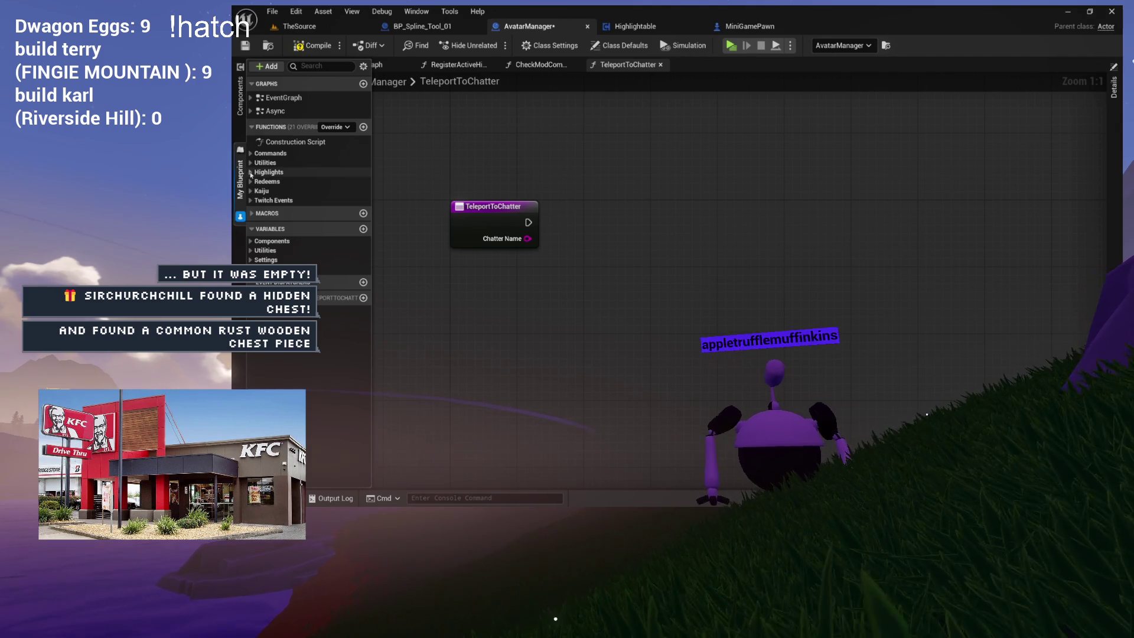
click(250, 162)
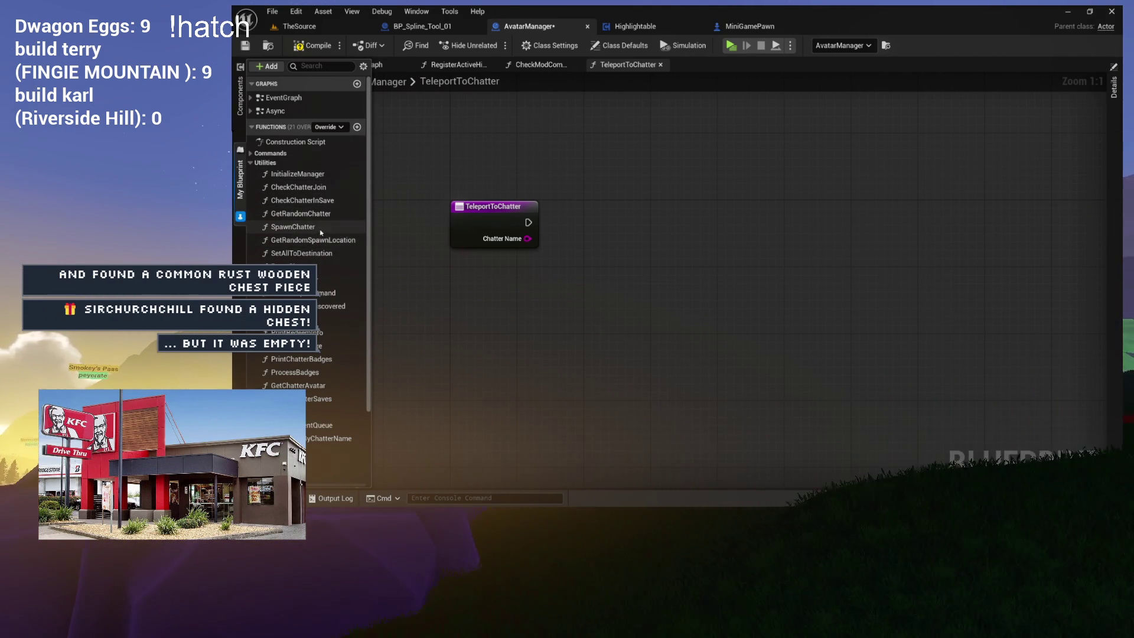
- Call Get Avatar by Chatter Name from TeleportToChatter's entry, replacing a wrongly placed node
drag(319, 286, 567, 302)
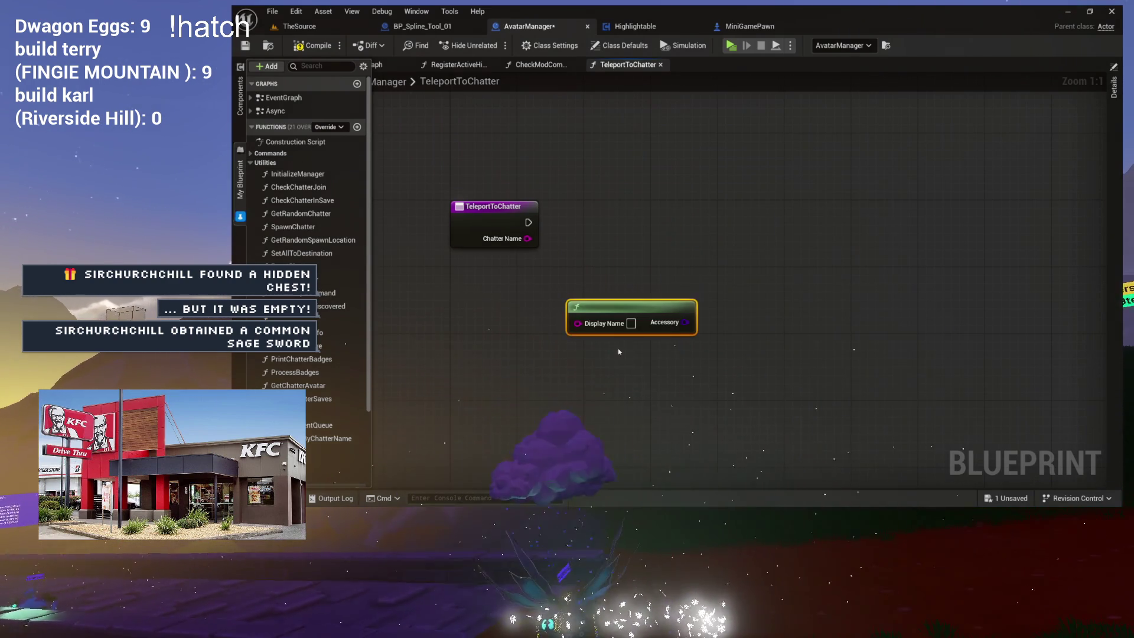
key(Delete)
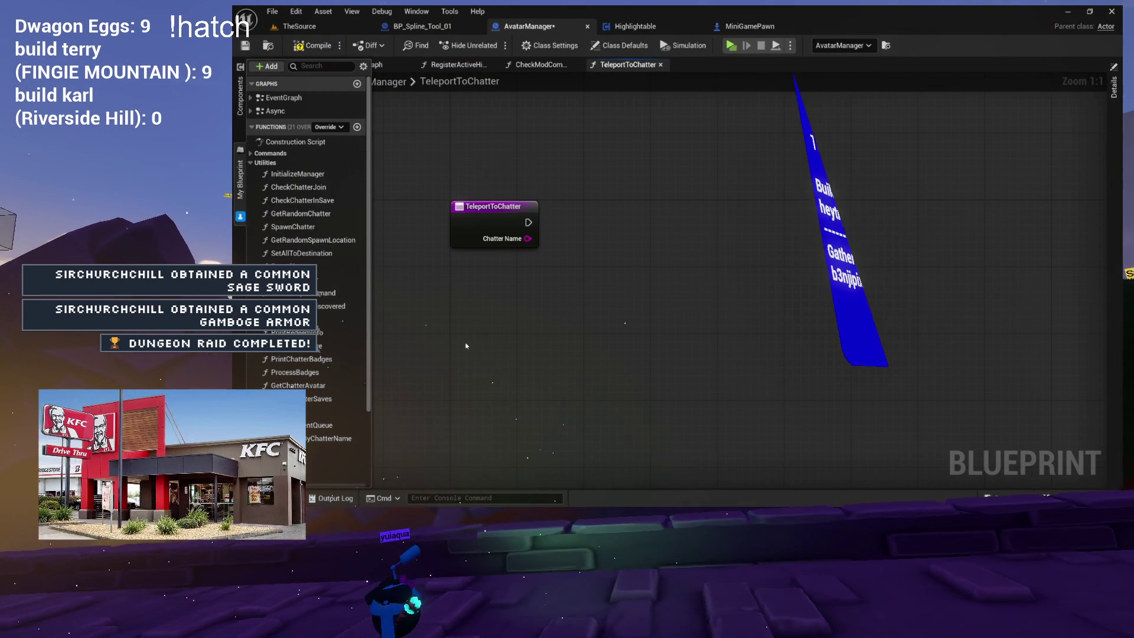
mouse_move(330, 438)
mouse_down()
mouse_move(520, 390)
mouse_move(673, 247)
mouse_move(620, 206)
mouse_move(636, 206)
mouse_up()
mouse_move(528, 222)
mouse_down()
mouse_move(577, 224)
mouse_move(596, 258)
mouse_move(516, 264)
mouse_up()
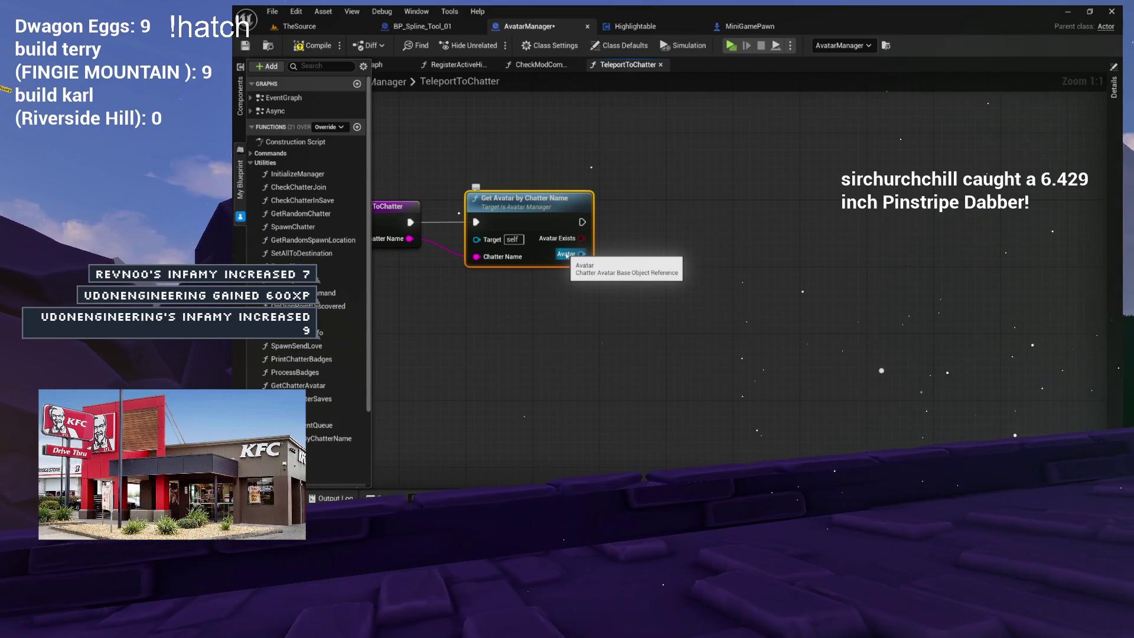
mouse_move(567, 255)
mouse_down()
mouse_move(621, 218)
mouse_move(595, 220)
mouse_up()
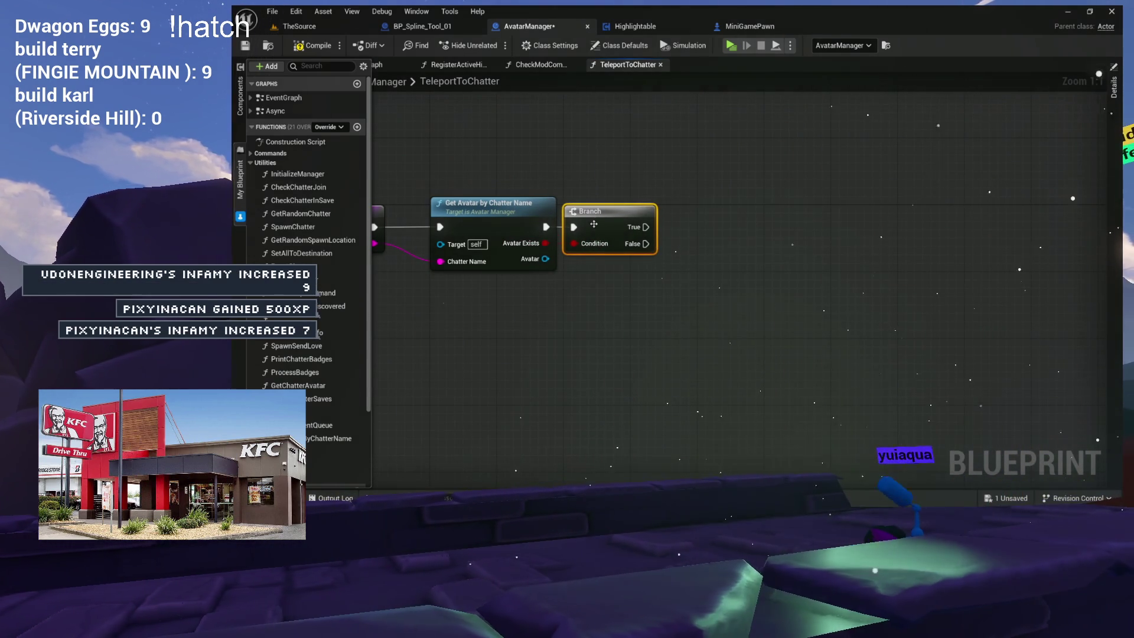
- Follow it with a Branch and start a connection from the found Avatar output
drag(711, 272, 712, 273)
click(614, 266)
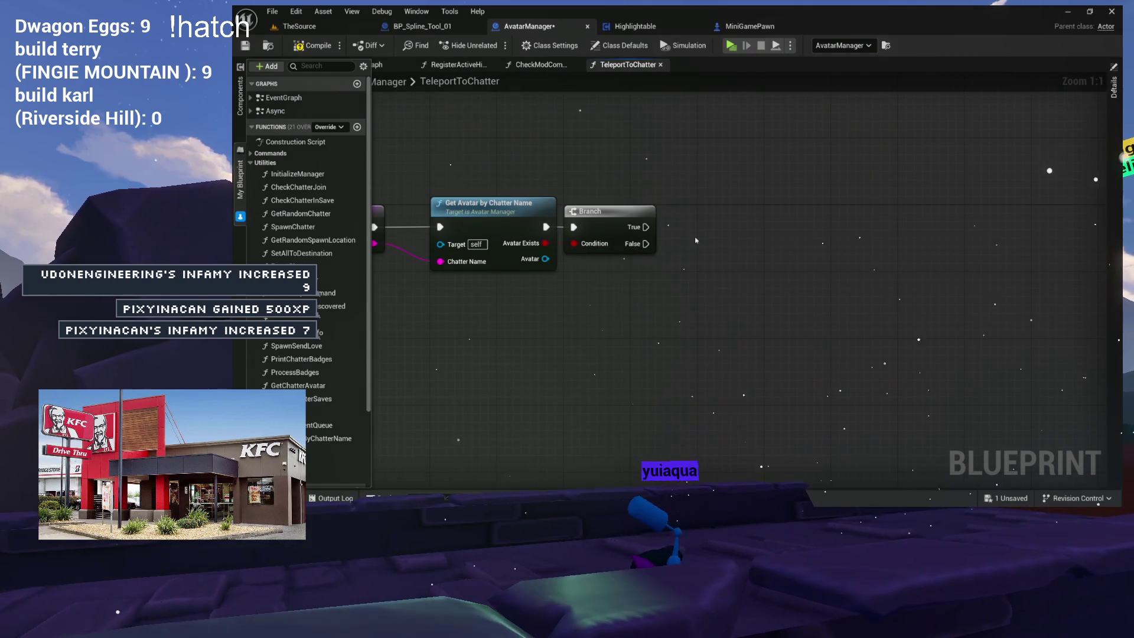
drag(600, 267, 625, 241)
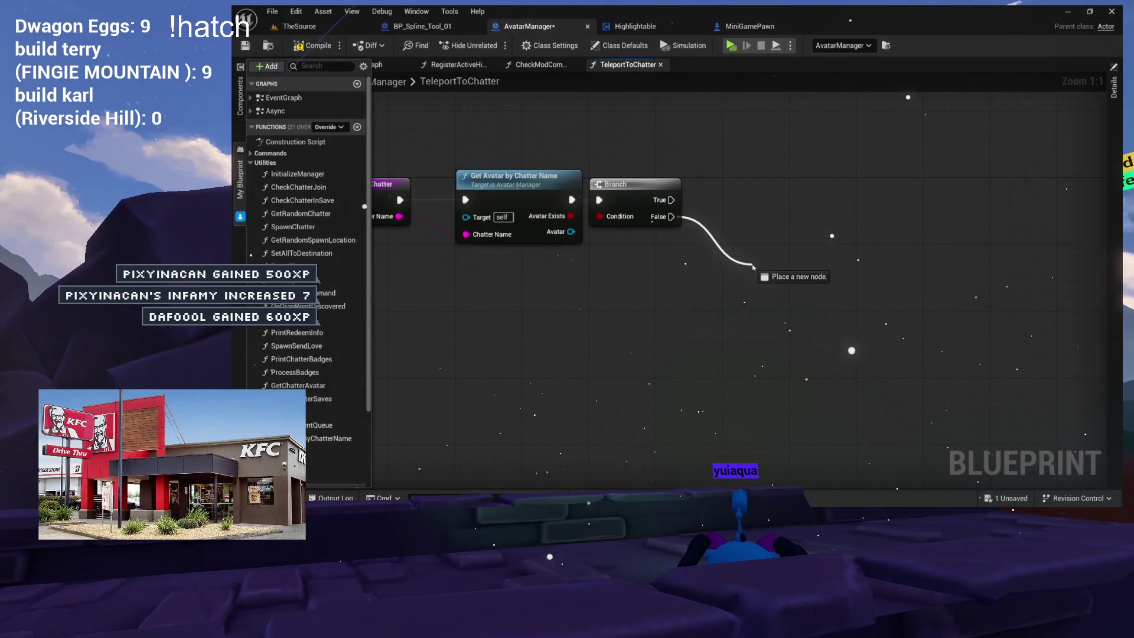
drag(753, 268, 754, 267)
click(690, 244)
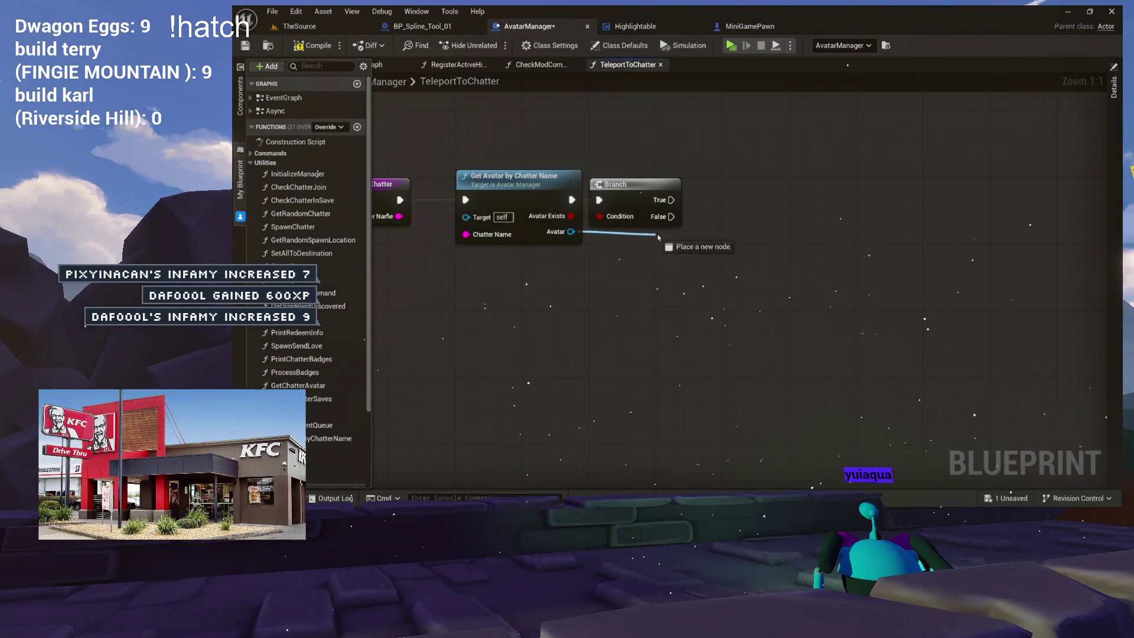
drag(692, 230, 735, 191)
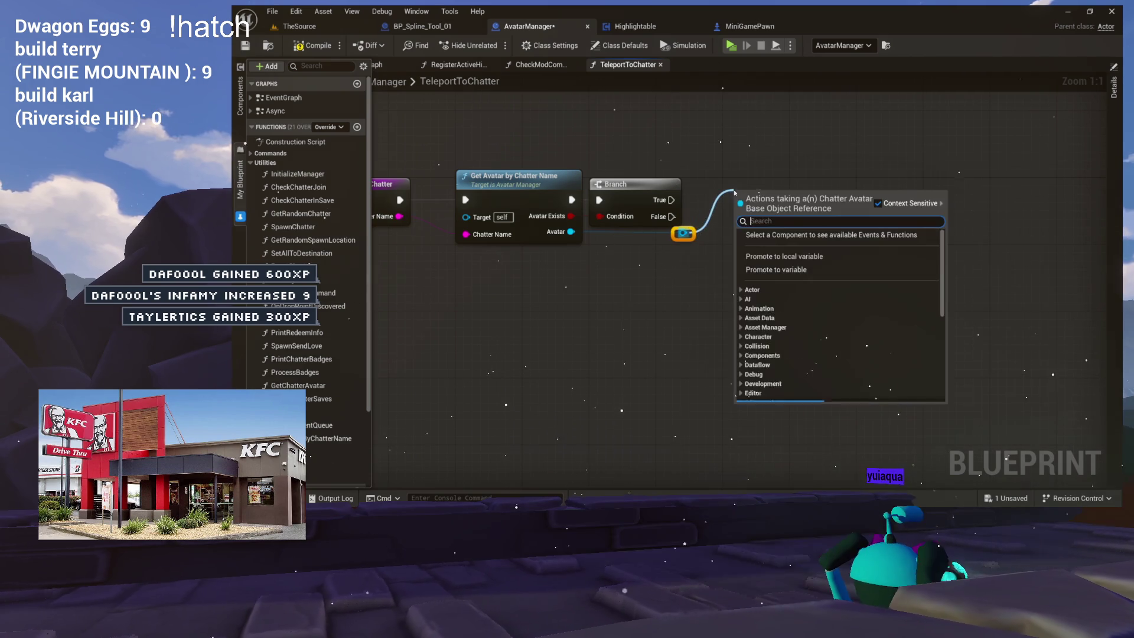
click(734, 160)
mouse_move(674, 227)
mouse_down()
mouse_move(785, 228)
mouse_move(607, 288)
mouse_move(679, 251)
mouse_up()
- Add Get Highlightable on the found Avatar, place it near the Branch, and collapse Utilities
text(get highlg)
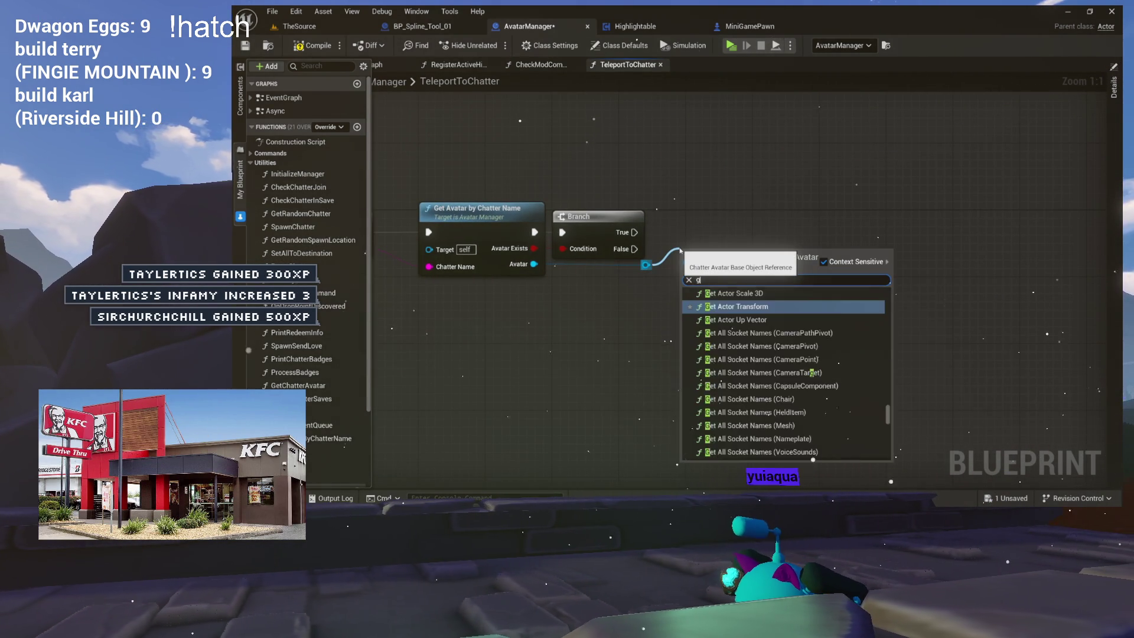
key(BackSpace)
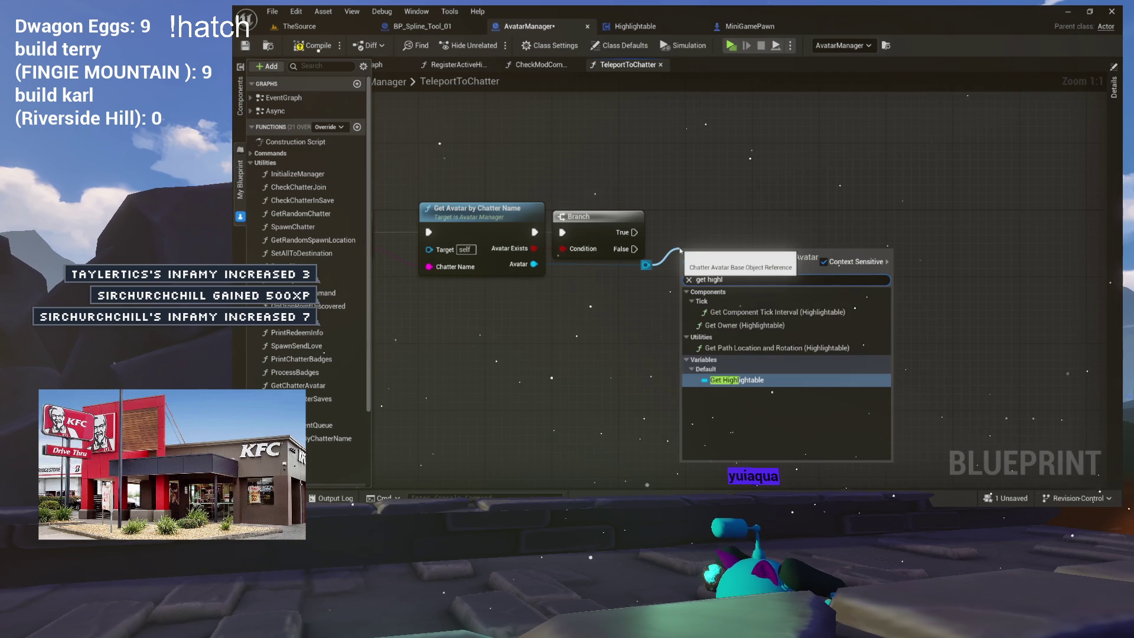
key(Return)
drag(724, 259, 720, 181)
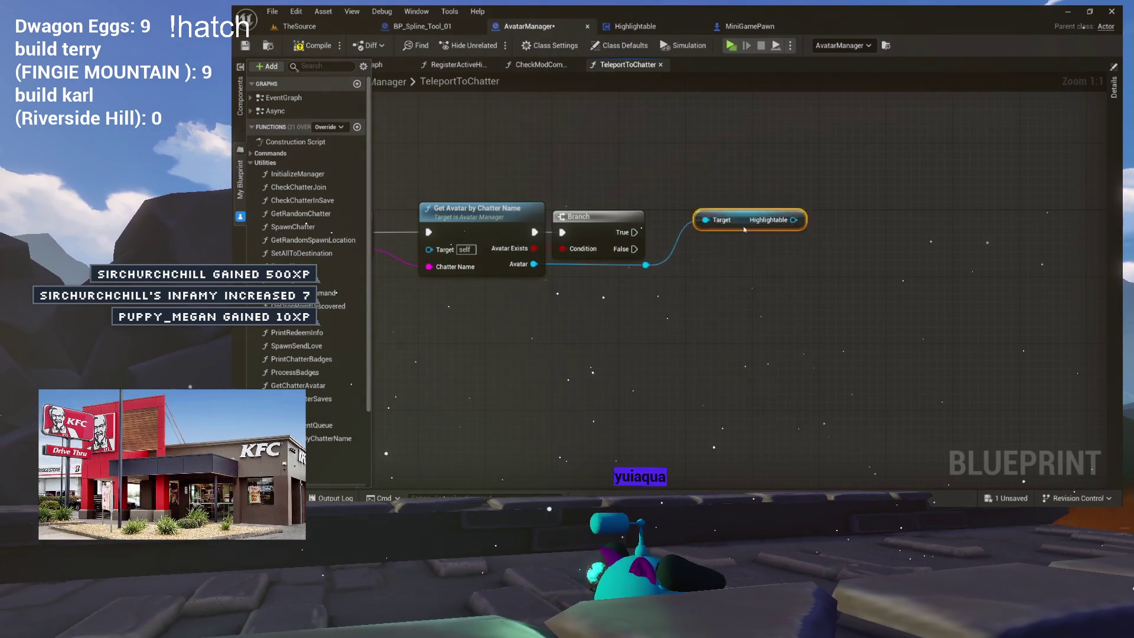
drag(700, 308, 787, 214)
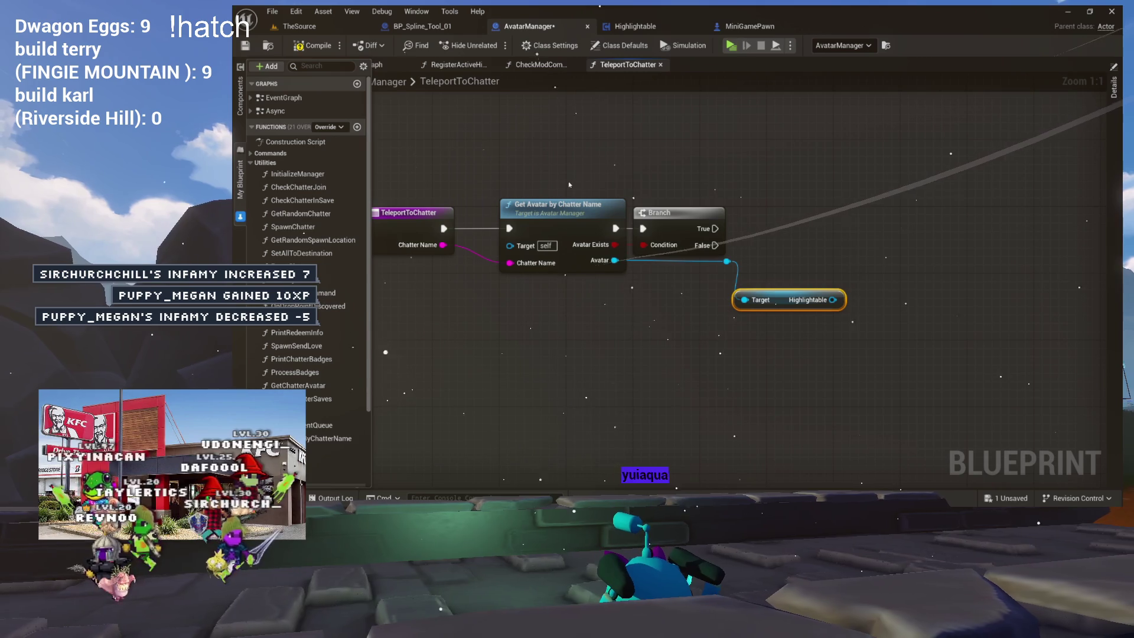
drag(622, 138, 566, 151)
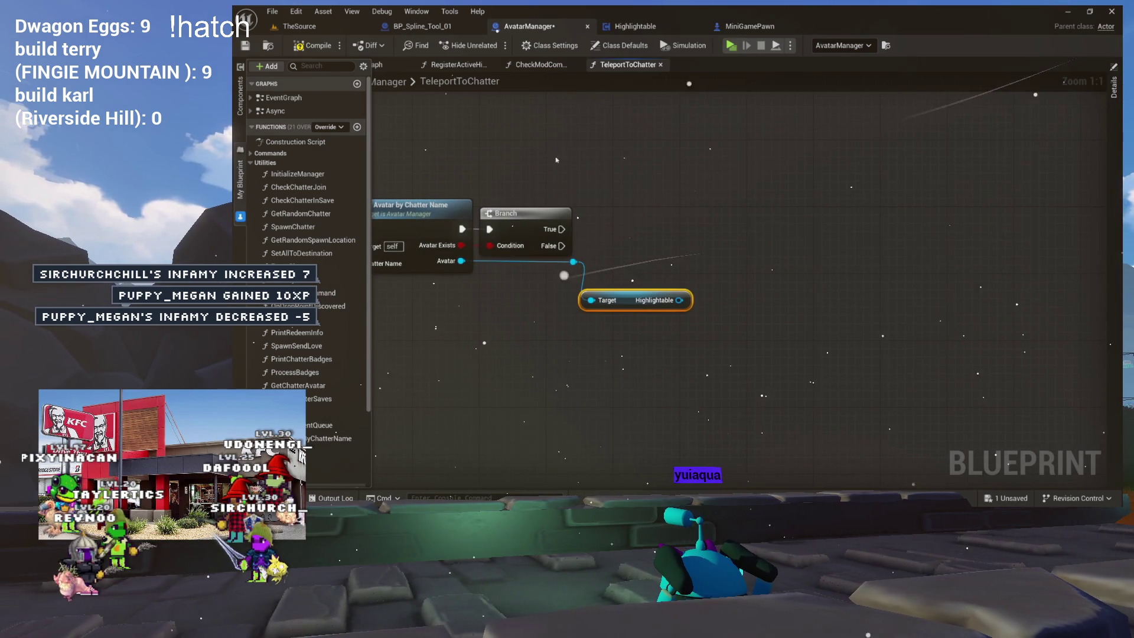
click(252, 164)
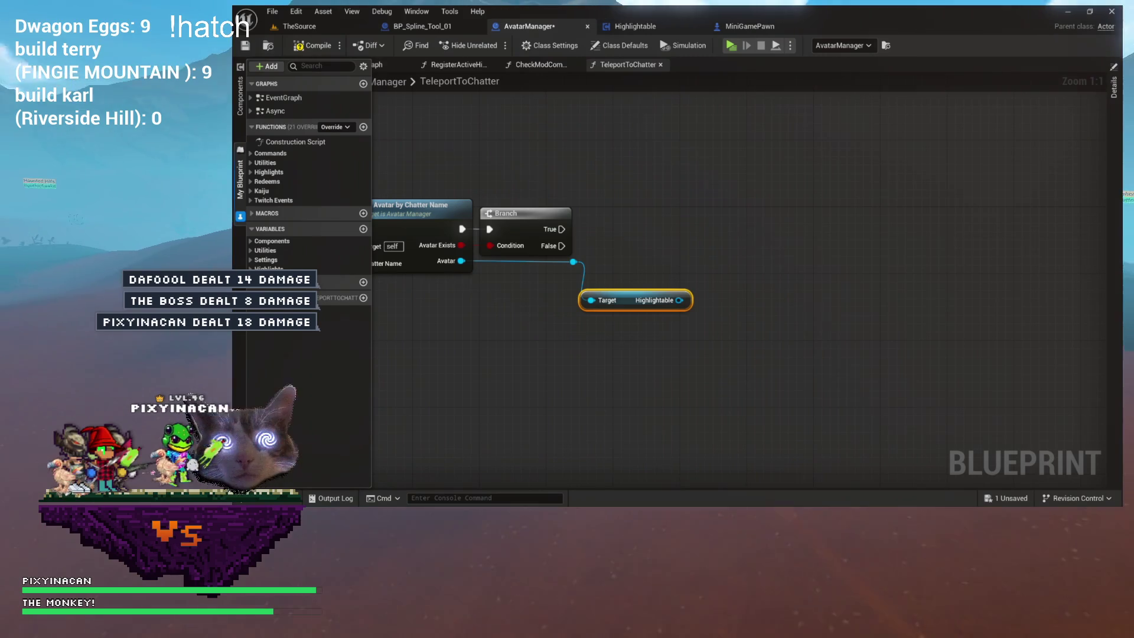
- Place an Avatar Mode getter and add Get Camera Pawn beneath it
click(251, 251)
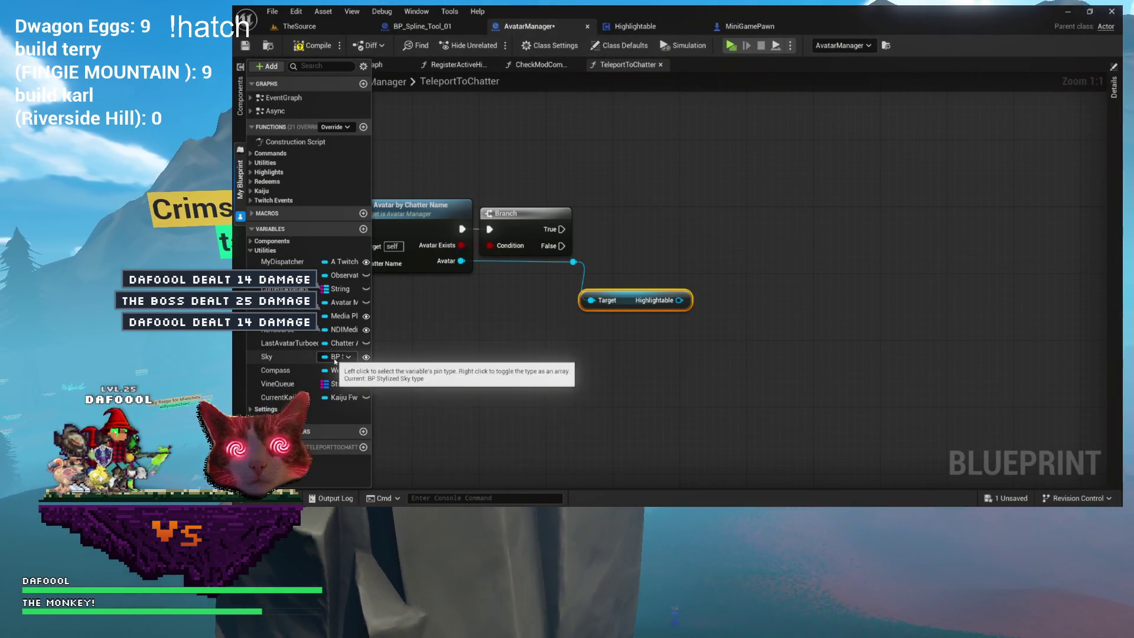
mouse_move(283, 302)
mouse_down()
mouse_move(632, 173)
mouse_move(756, 176)
mouse_up()
text(get camera)
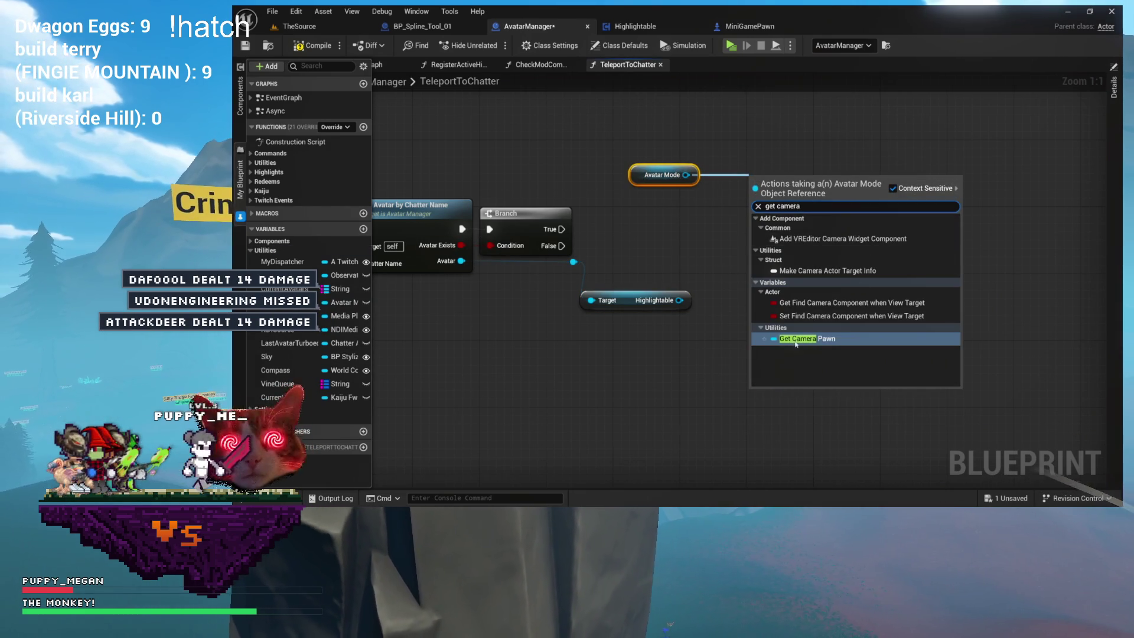
click(799, 341)
mouse_move(794, 182)
mouse_down()
mouse_move(661, 199)
mouse_move(750, 243)
mouse_up()
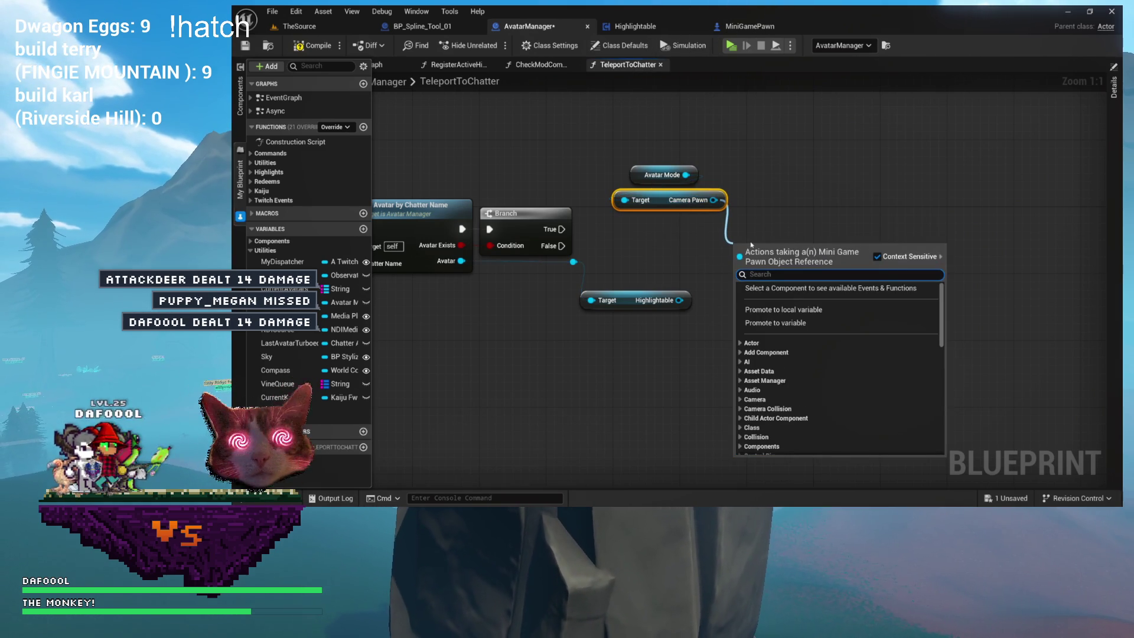
- Add Instant Highlight on the Camera Pawn and remove the reroute point on the Avatar wire
text(tele)
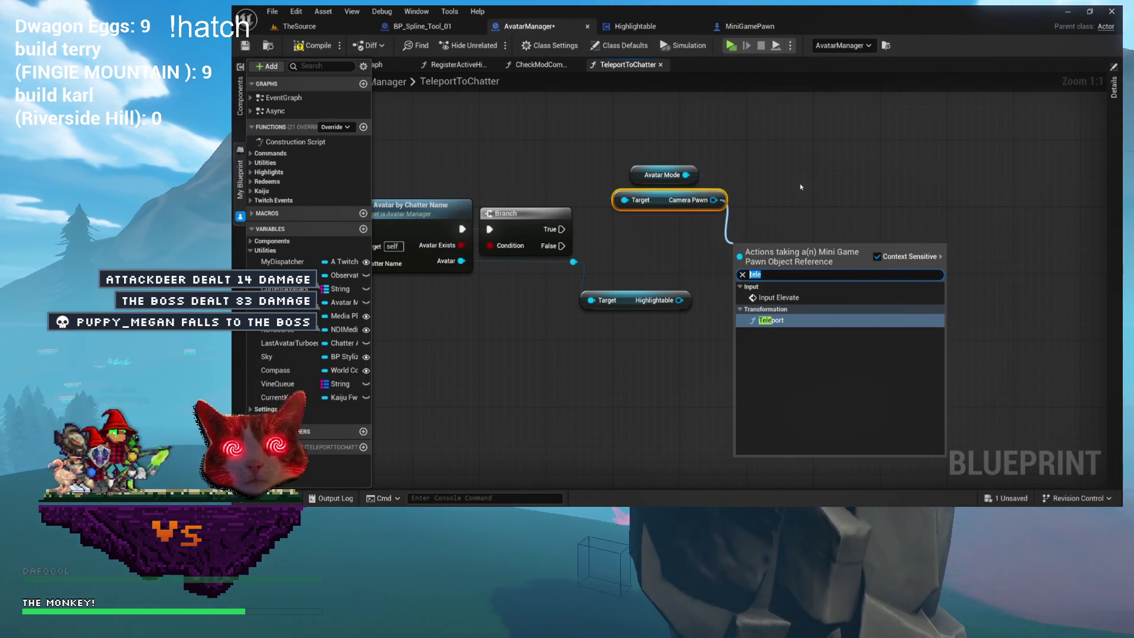
key(BackSpace)
key(BackSpace)
key(BackSpace)
text(instant)
key(Return)
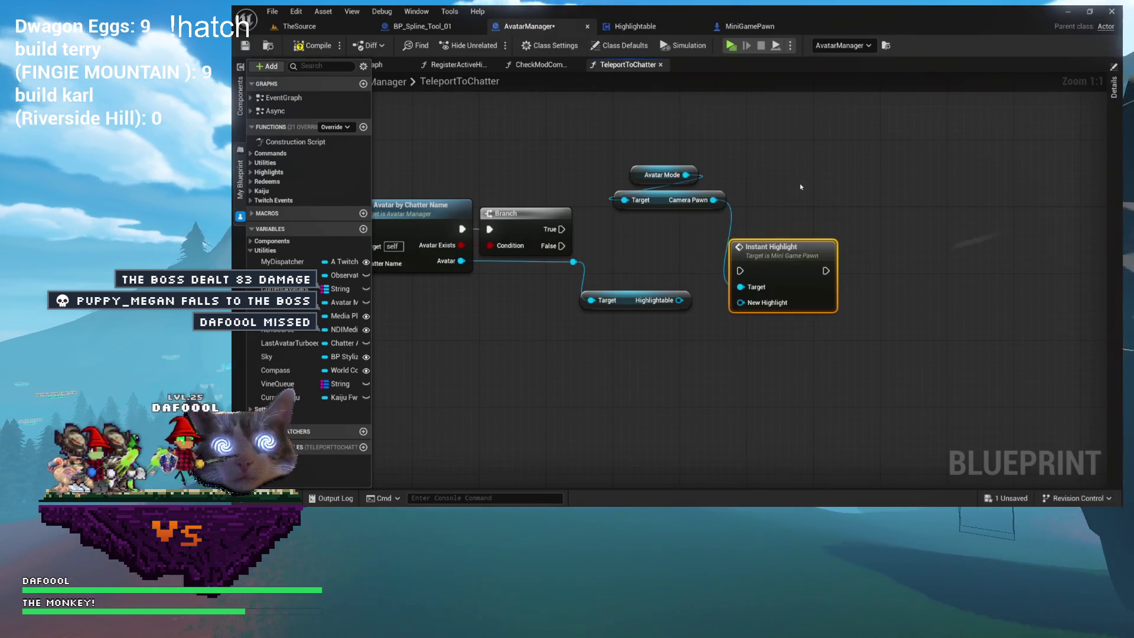
click(574, 262)
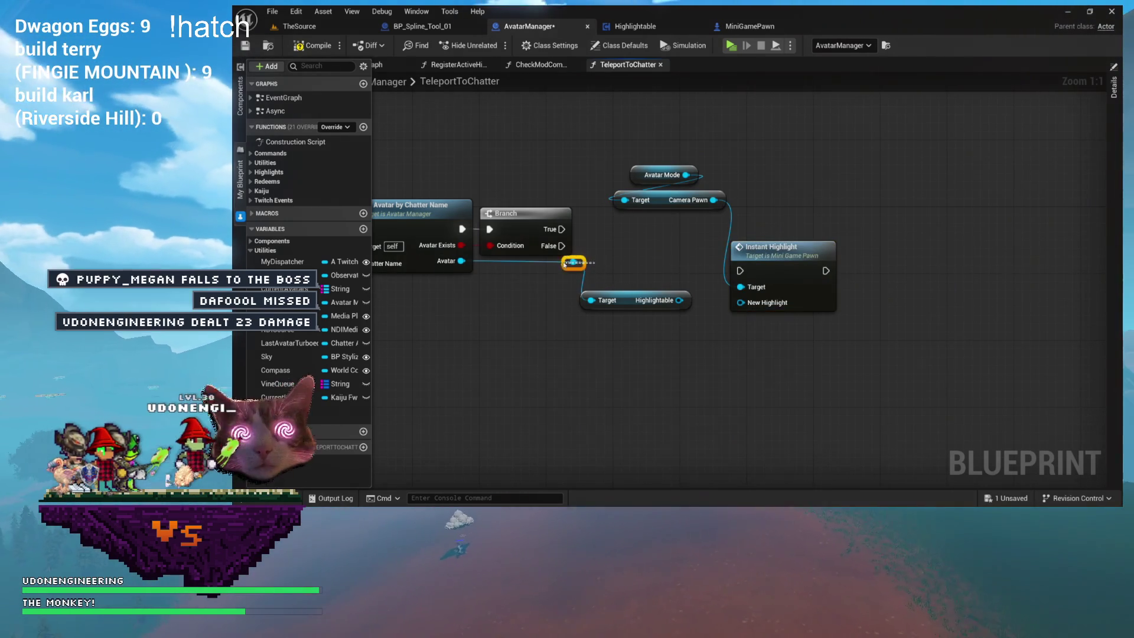
key(Delete)
mouse_move(461, 261)
mouse_down()
mouse_move(470, 274)
mouse_move(608, 300)
mouse_move(530, 284)
mouse_up()
- Arrange Instant Highlight and the Avatar Mode / Camera Pawn nodes beside the Branch
mouse_move(733, 272)
mouse_down()
mouse_move(681, 272)
mouse_move(605, 246)
mouse_up()
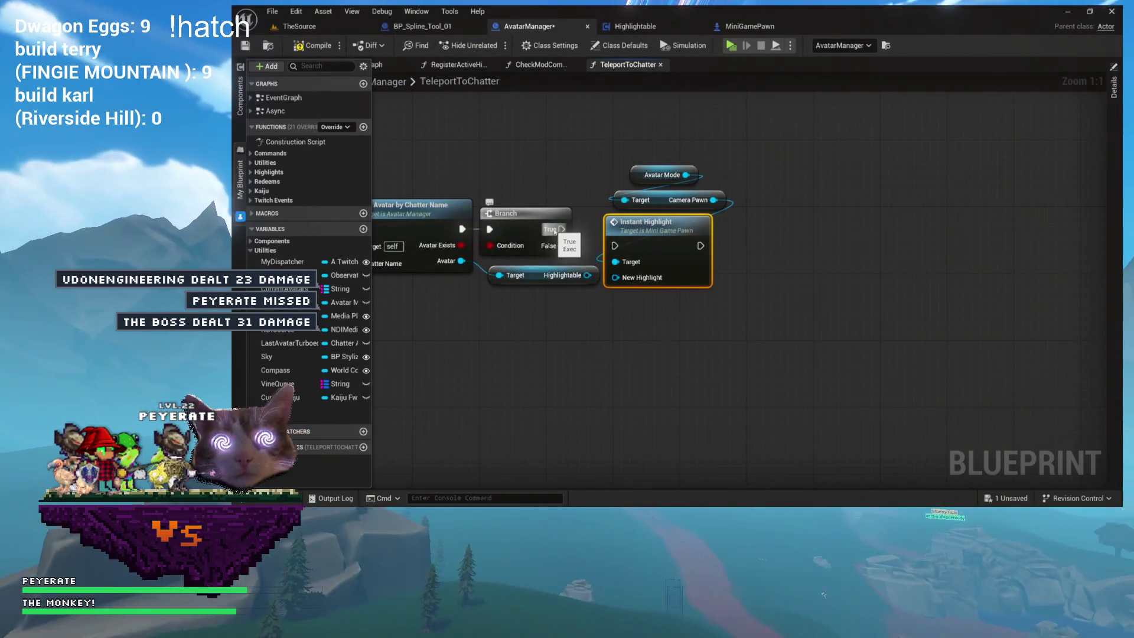
mouse_move(604, 152)
mouse_down()
mouse_move(726, 237)
mouse_move(672, 217)
mouse_up()
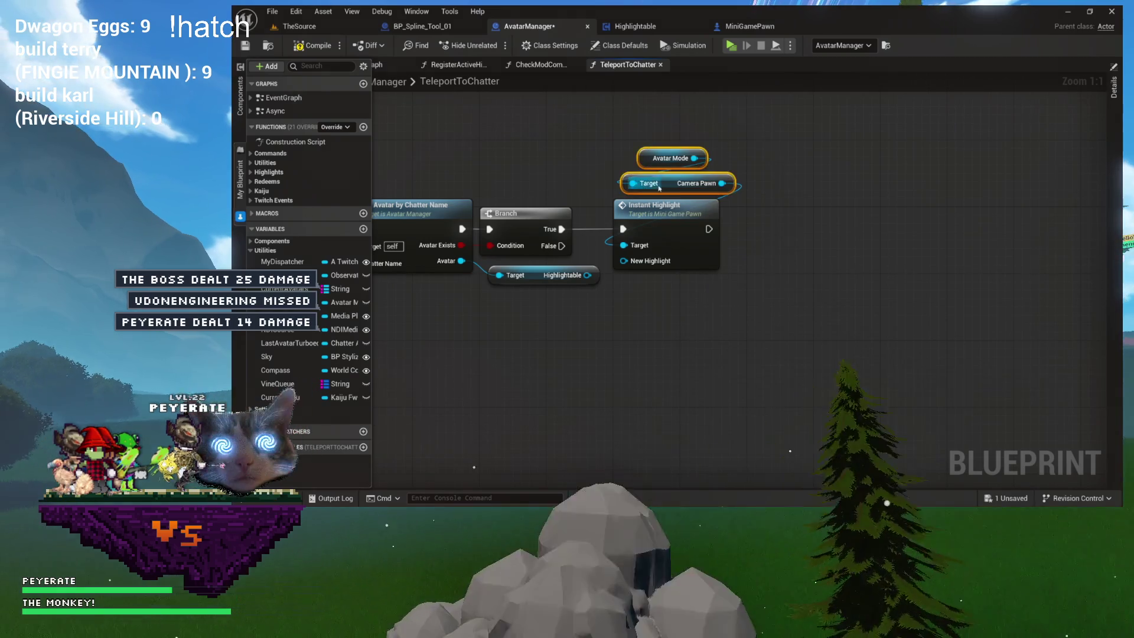
drag(659, 188, 651, 188)
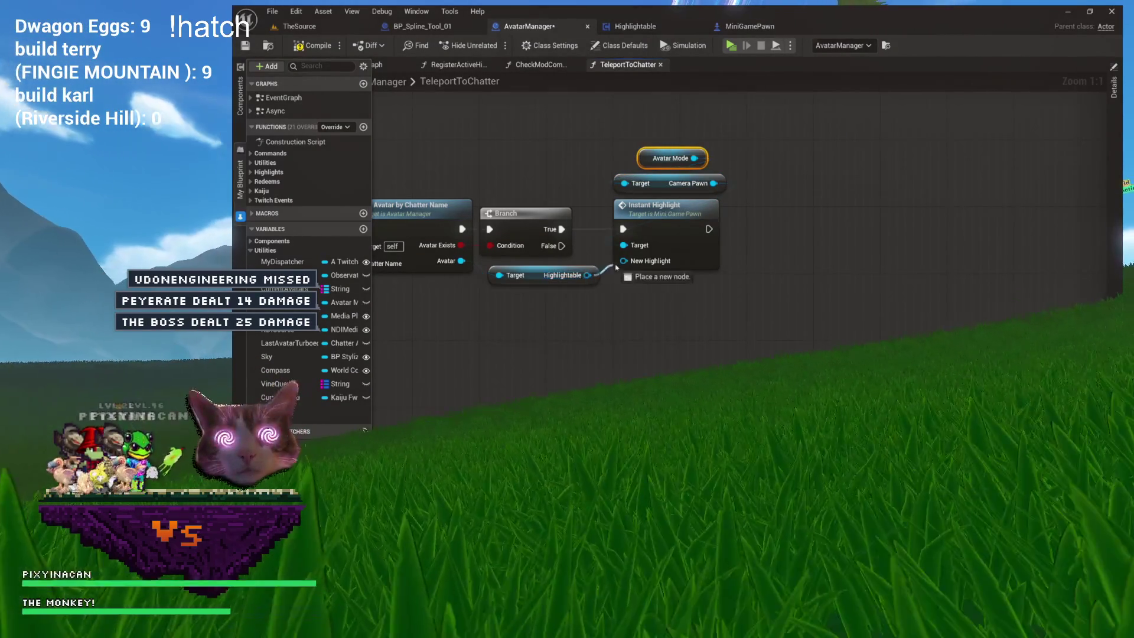
- Review the TeleportToChatter node chain, then return to the CheckModCommands graph
drag(613, 320, 714, 337)
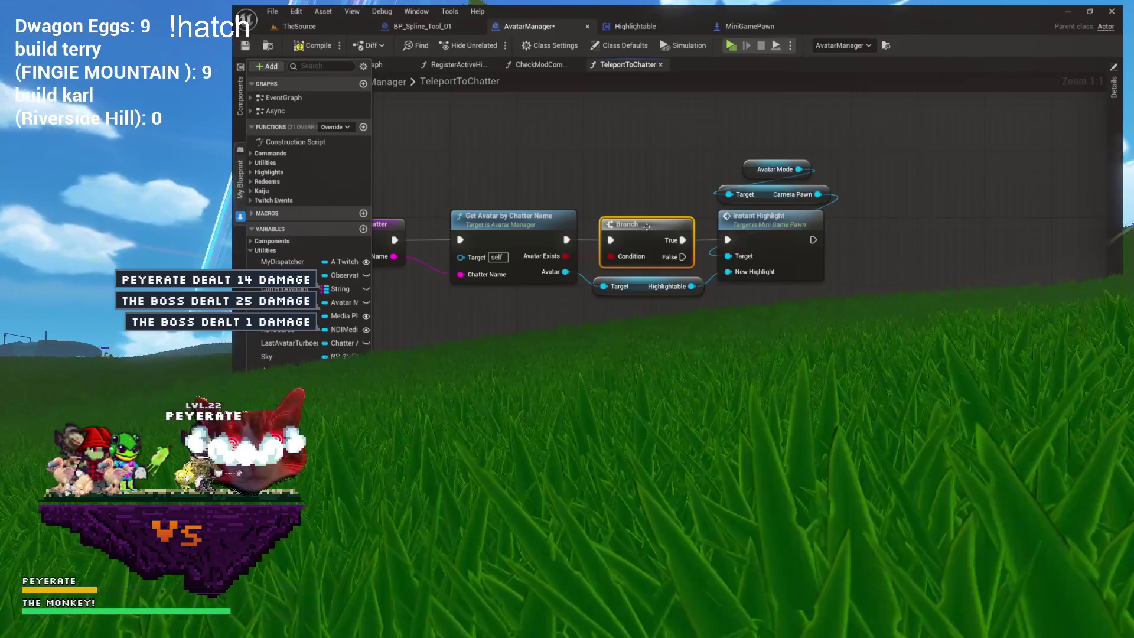
drag(767, 354, 710, 352)
drag(762, 147, 508, 298)
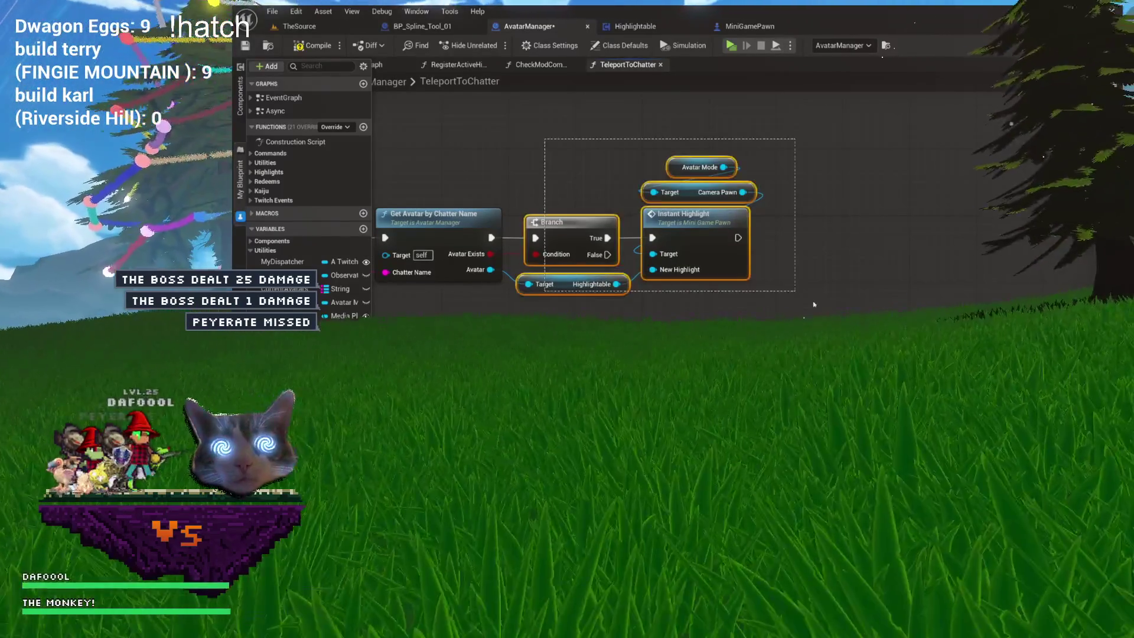
drag(413, 331, 650, 309)
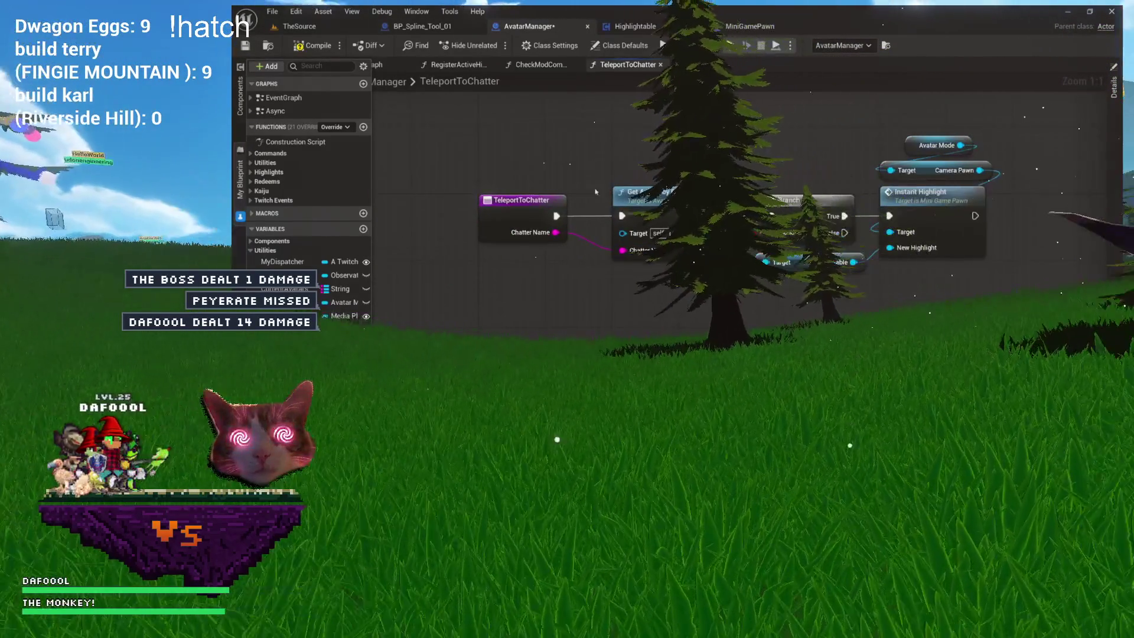
double_click(452, 82)
click(526, 65)
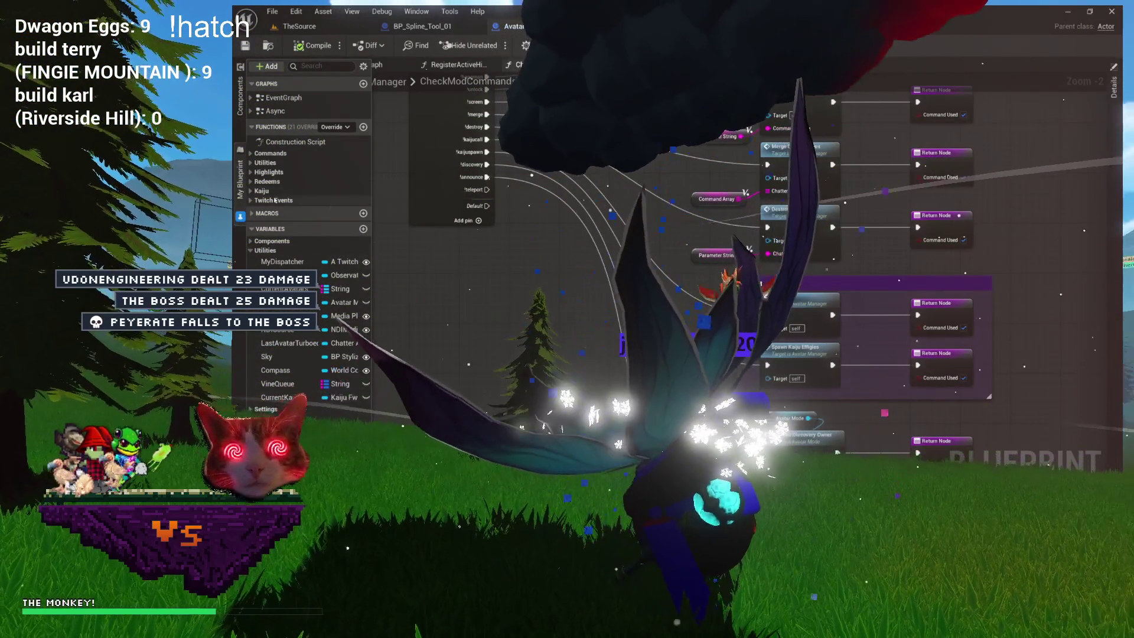
- Expand the Highlights functions and pan the CheckModCommands graph down toward the Kaiju commands
click(256, 172)
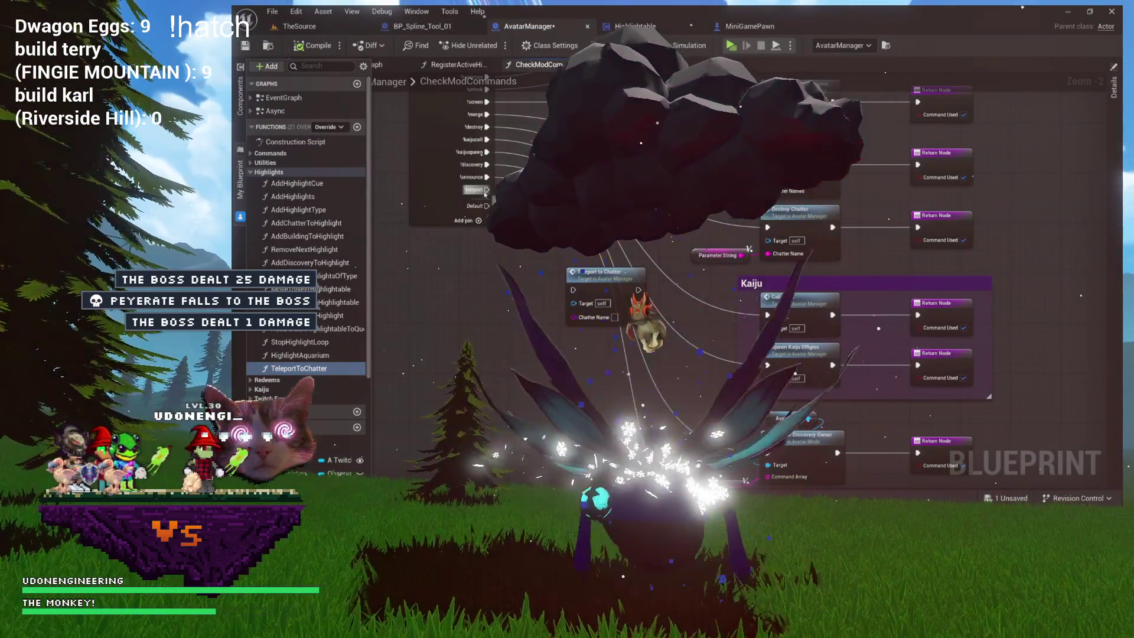
drag(579, 292, 683, 300)
drag(783, 260, 815, 277)
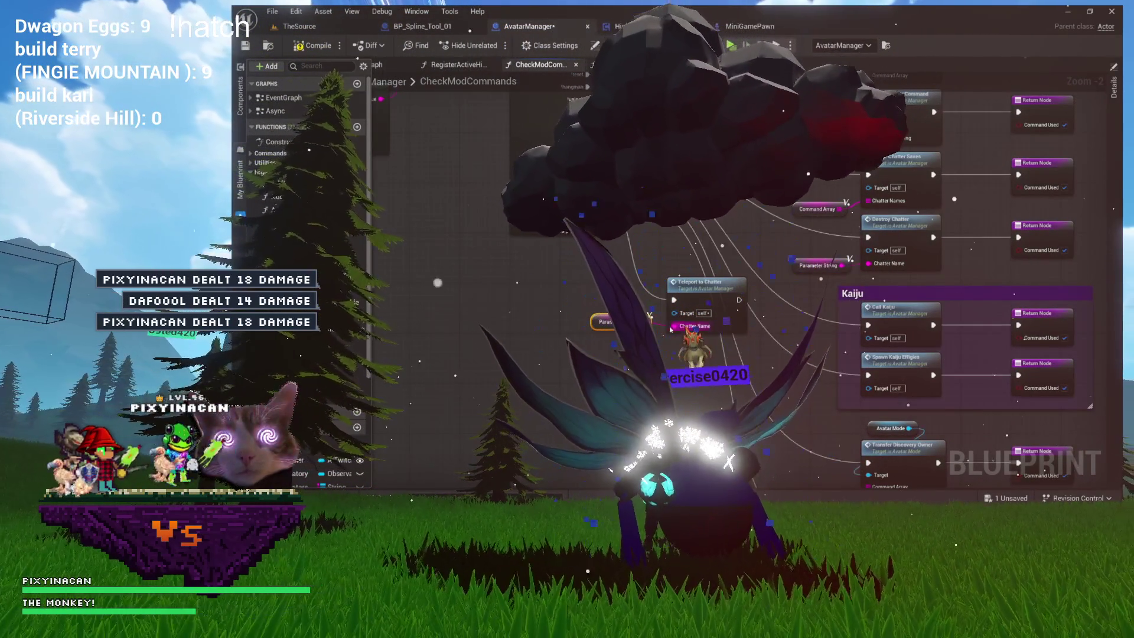
scroll(626, 323, down, 3)
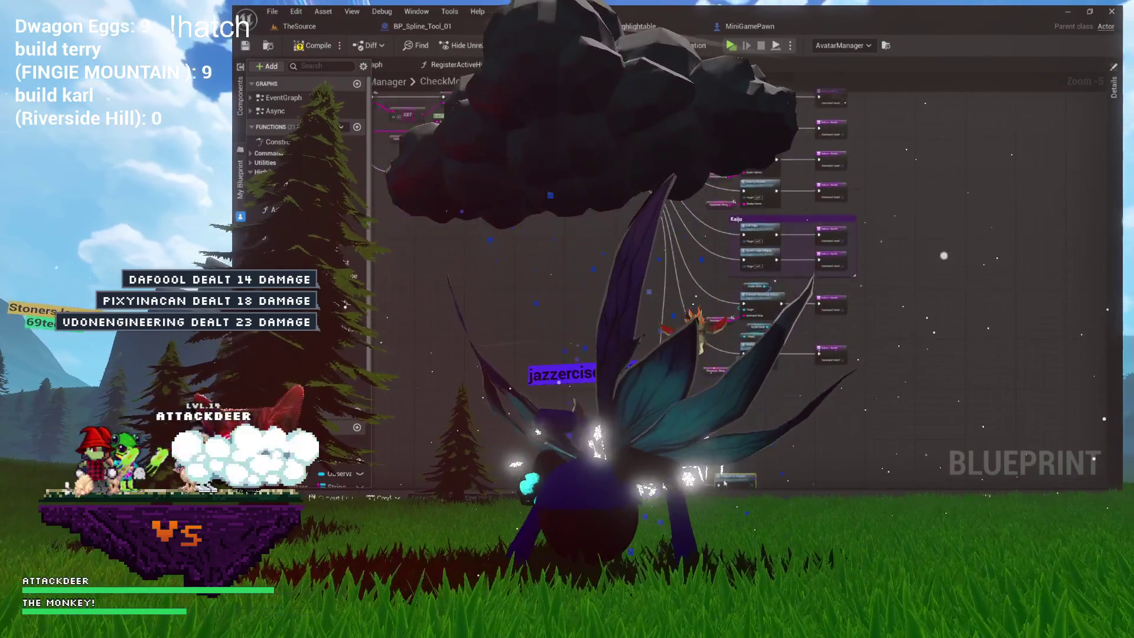
drag(738, 486, 738, 347)
- Zoom in on the Teleport to Chatter call node and briefly select it
scroll(750, 334, up, 6)
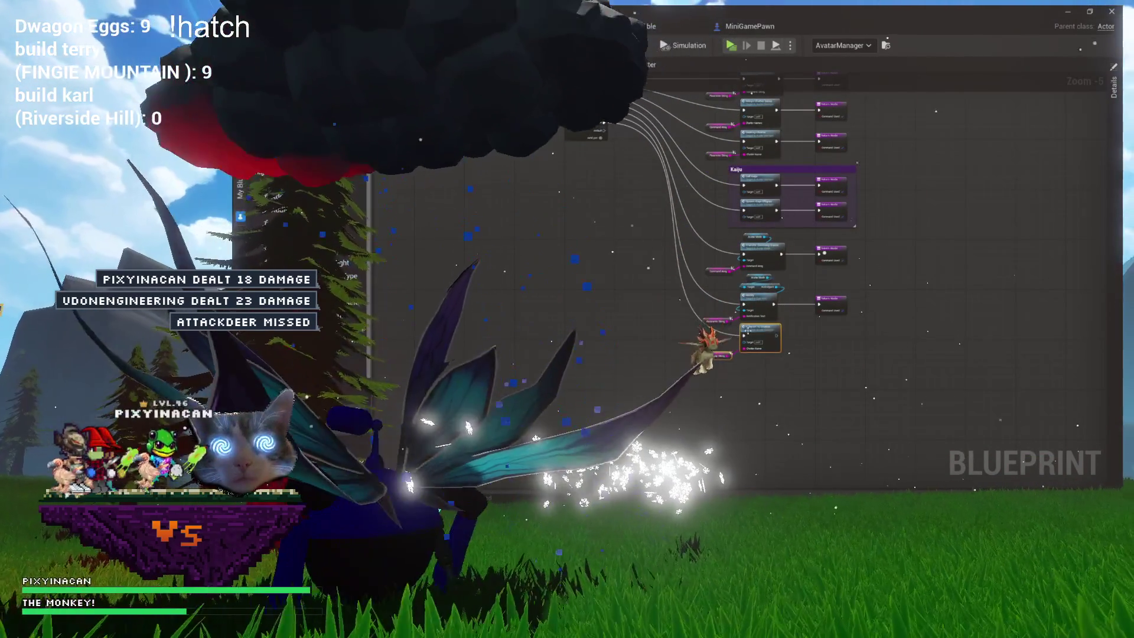
scroll(781, 313, down, 6)
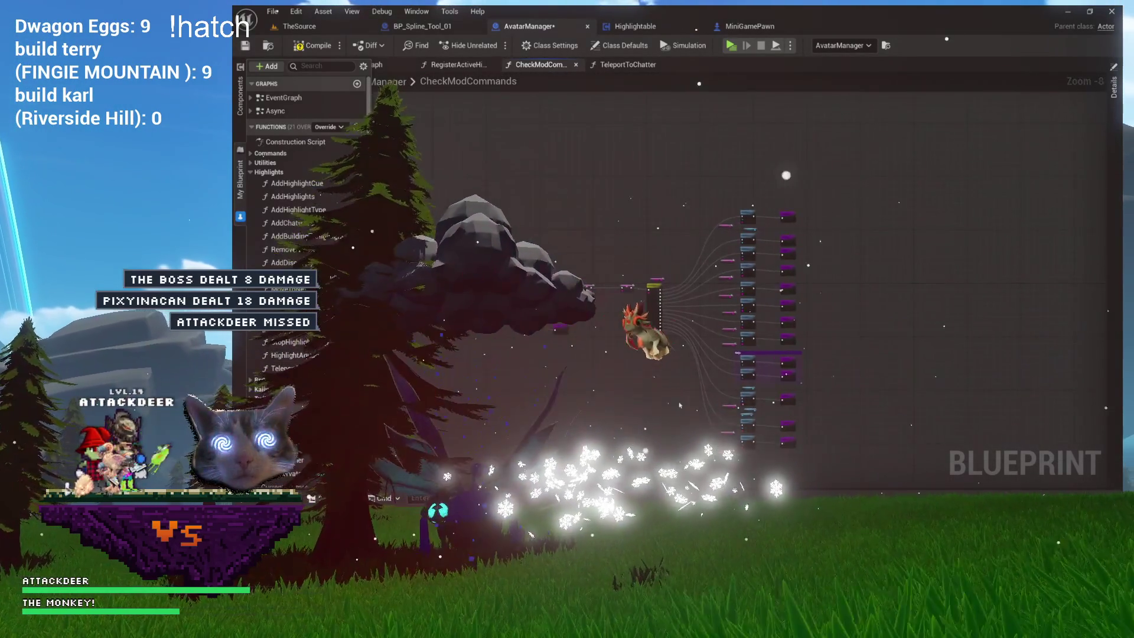
scroll(690, 414, up, 2)
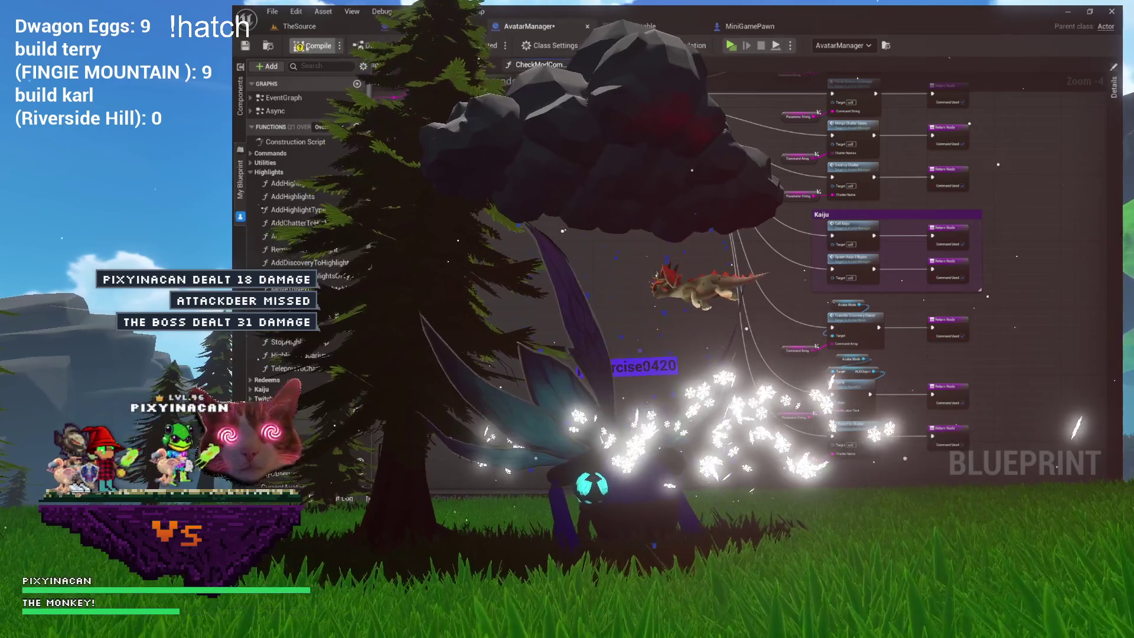
scroll(826, 266, up, 4)
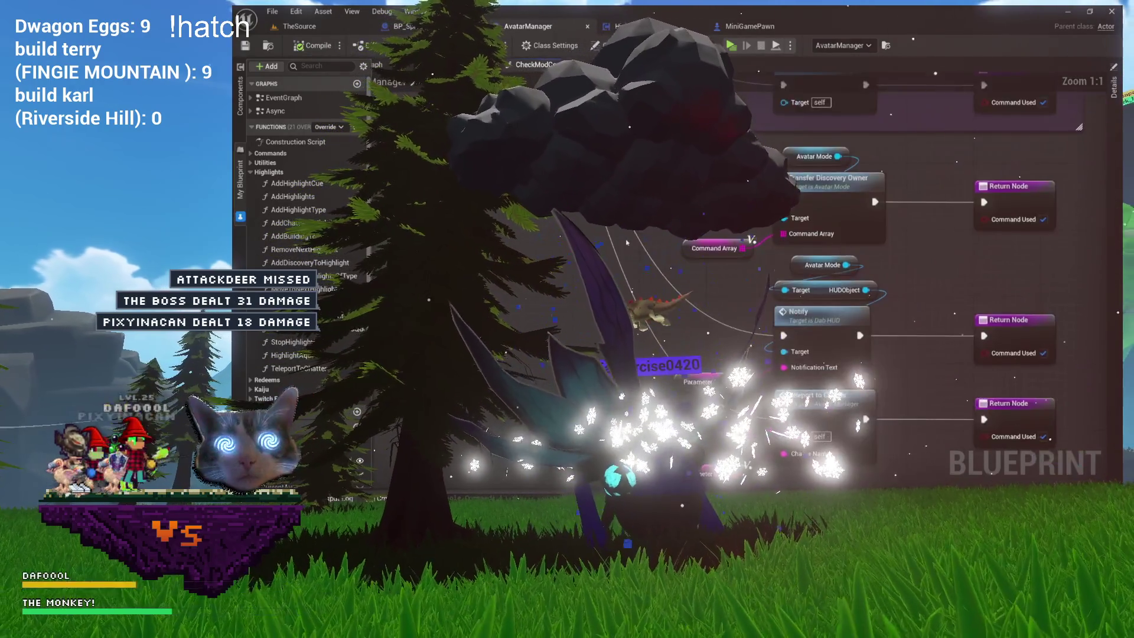
click(744, 269)
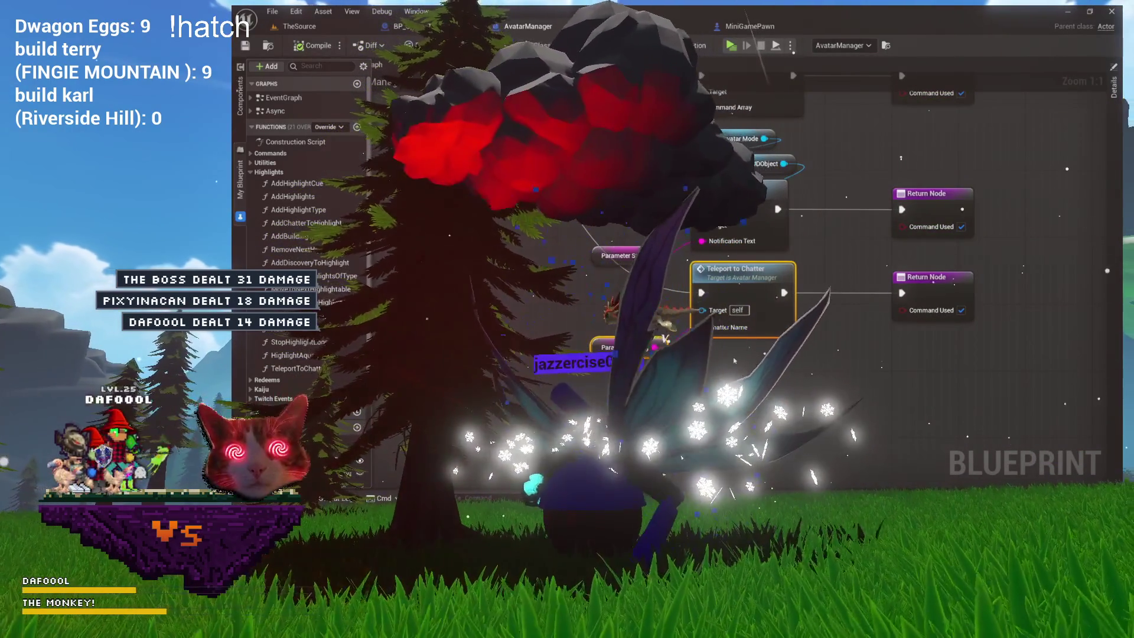
click(726, 313)
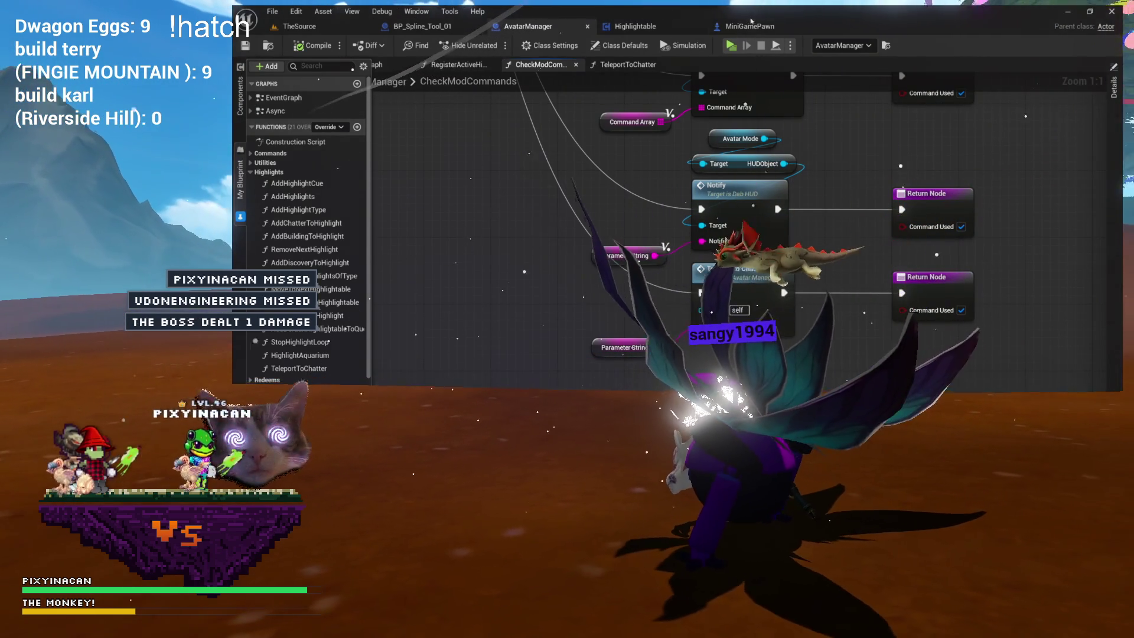
- In MiniGamePawn, view the FollowHighlightable graph up to Lerp Toward Location and Last Movement
click(756, 26)
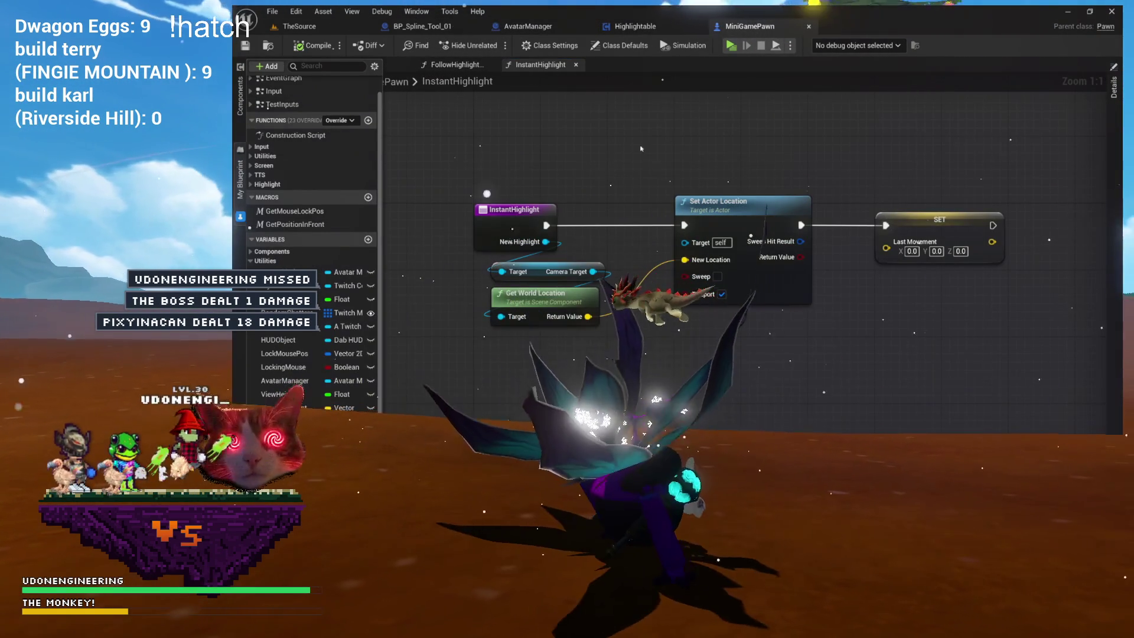
click(455, 64)
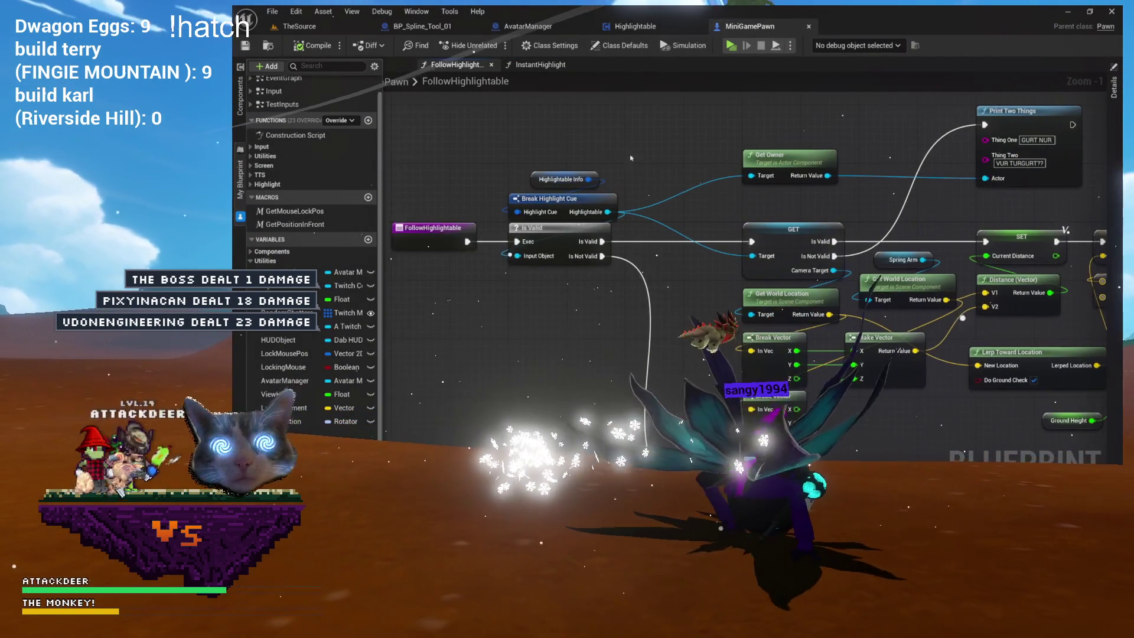
drag(666, 209, 781, 204)
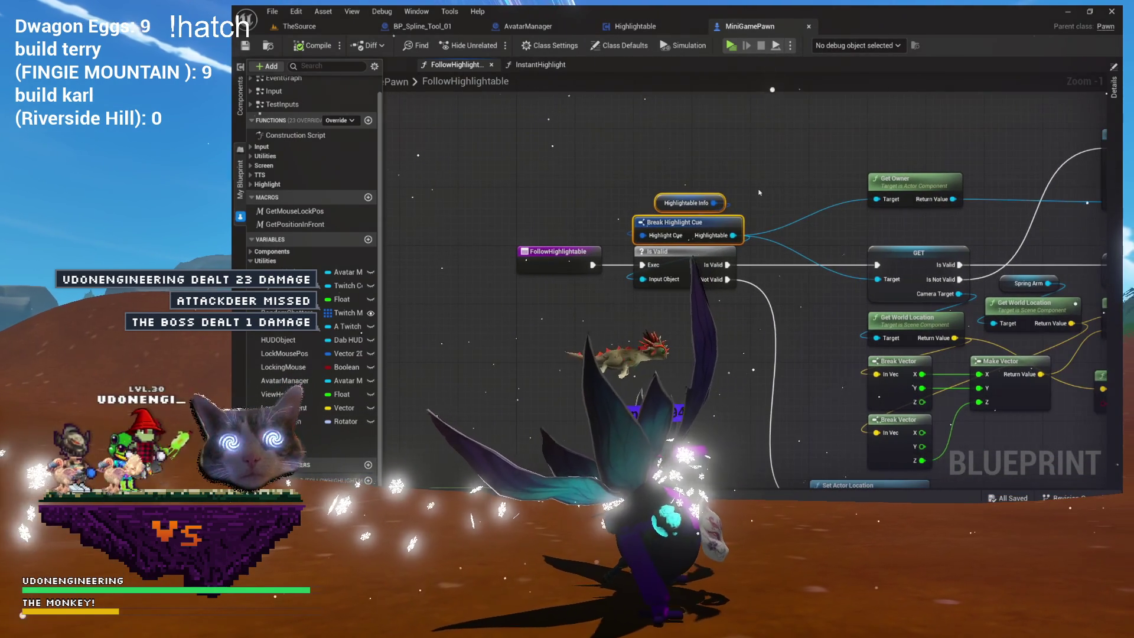
mouse_move(704, 166)
mouse_down()
mouse_move(650, 117)
mouse_move(692, 92)
mouse_move(633, 105)
mouse_move(615, 80)
mouse_move(210, 212)
mouse_move(507, 227)
mouse_move(709, 189)
mouse_up()
drag(614, 202, 589, 140)
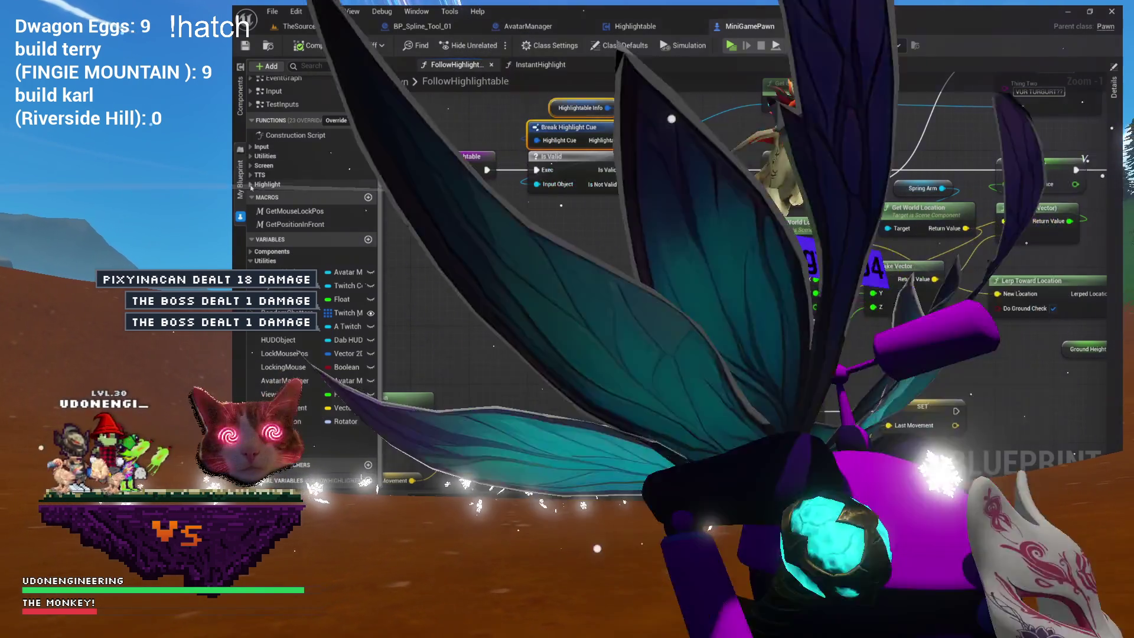
- Inspect StartFollowingHighlightable's Prep Highlight, Set Actor Location and Spring Arm nodes
click(251, 185)
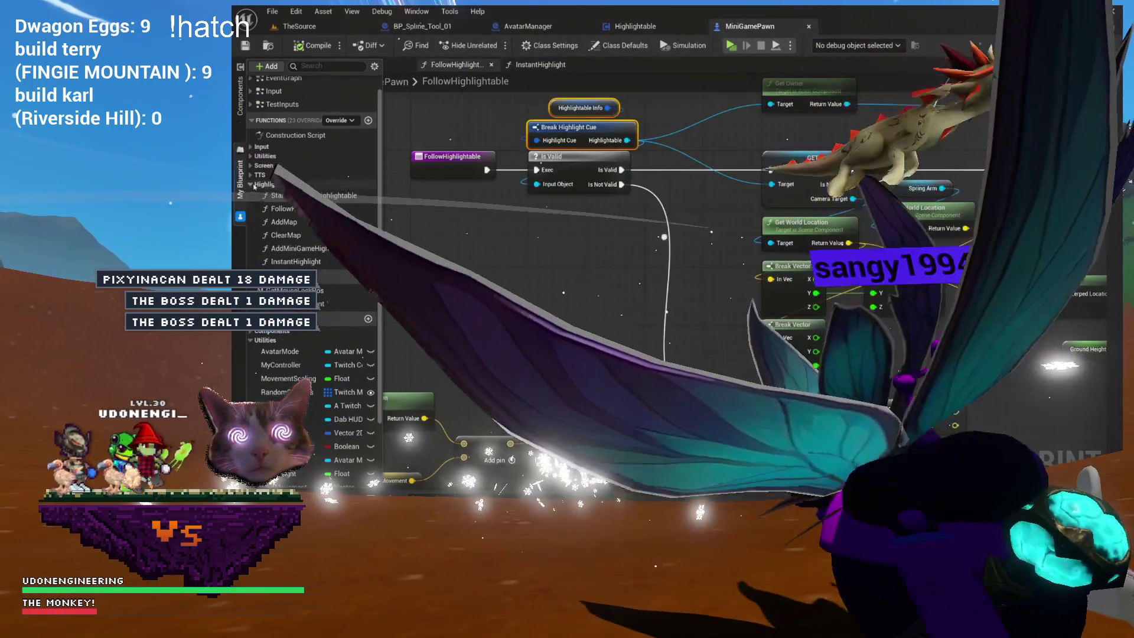
double_click(313, 195)
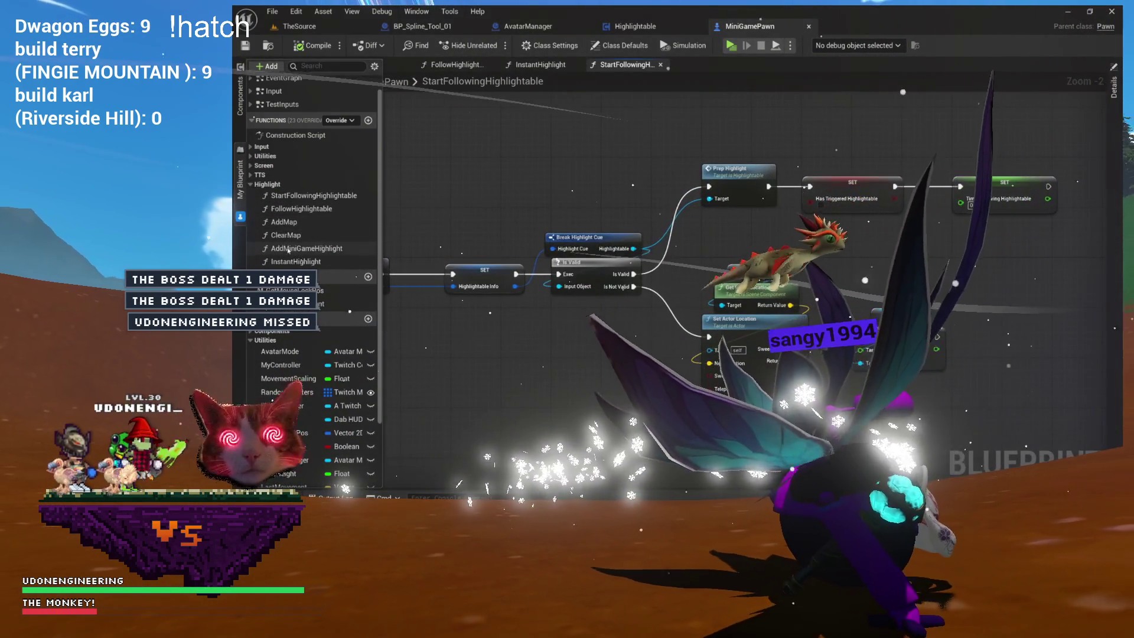
drag(440, 210, 612, 199)
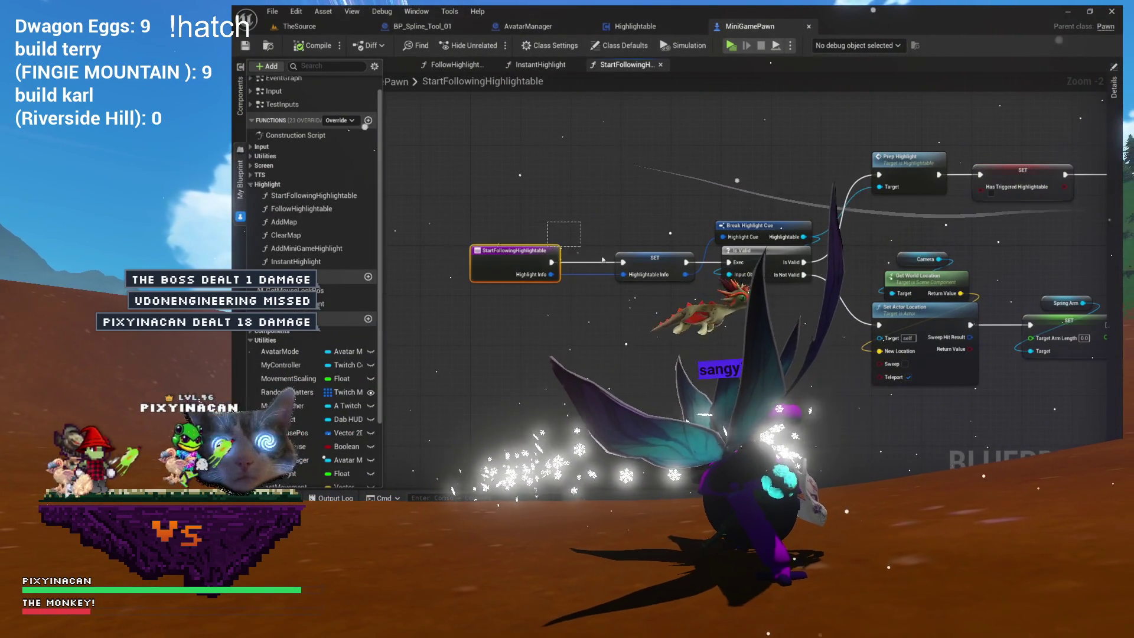
scroll(672, 281, up, 7)
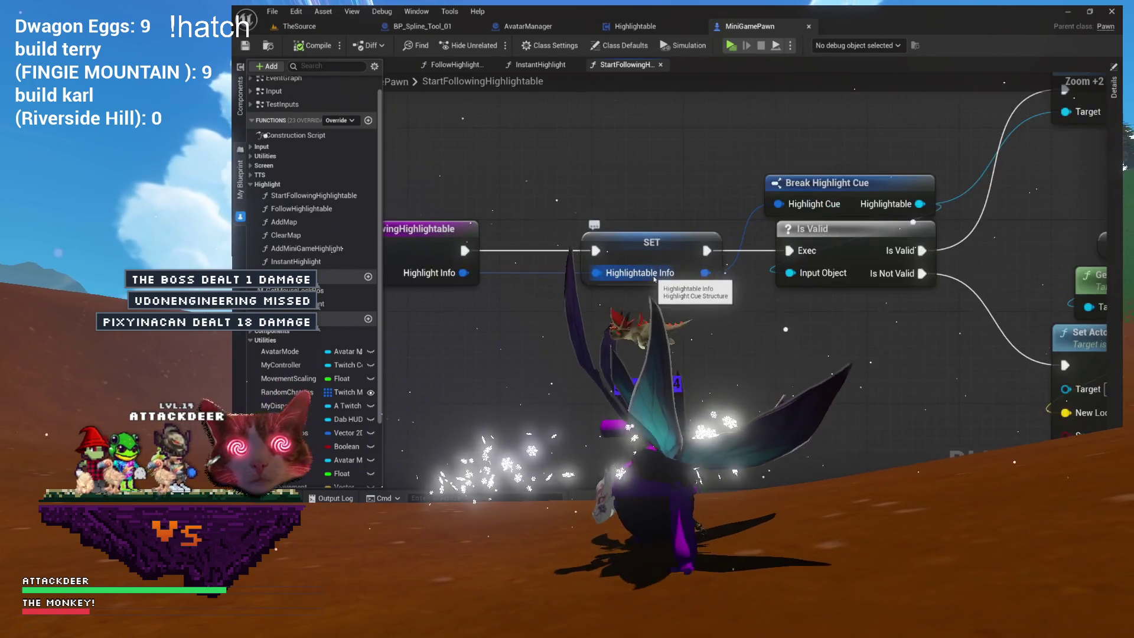
scroll(636, 276, down, 4)
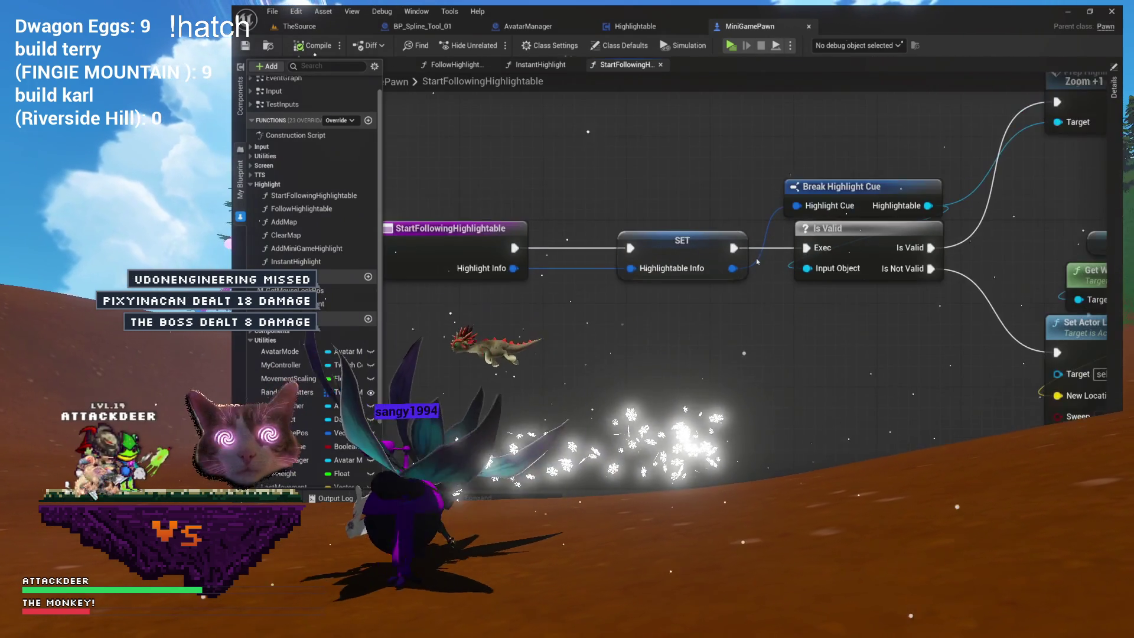
drag(814, 280, 647, 321)
drag(857, 242, 681, 257)
scroll(682, 257, down, 1)
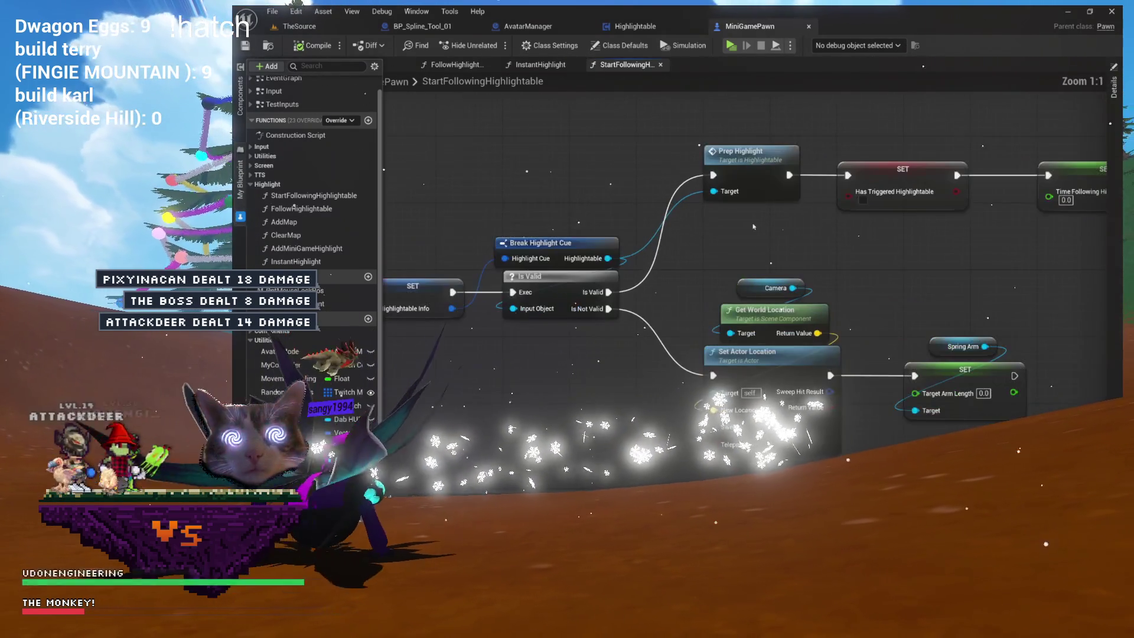
- Back in InstantHighlight, drop HighlightableInfo into the graph as a Set Highlightable Info node
click(538, 64)
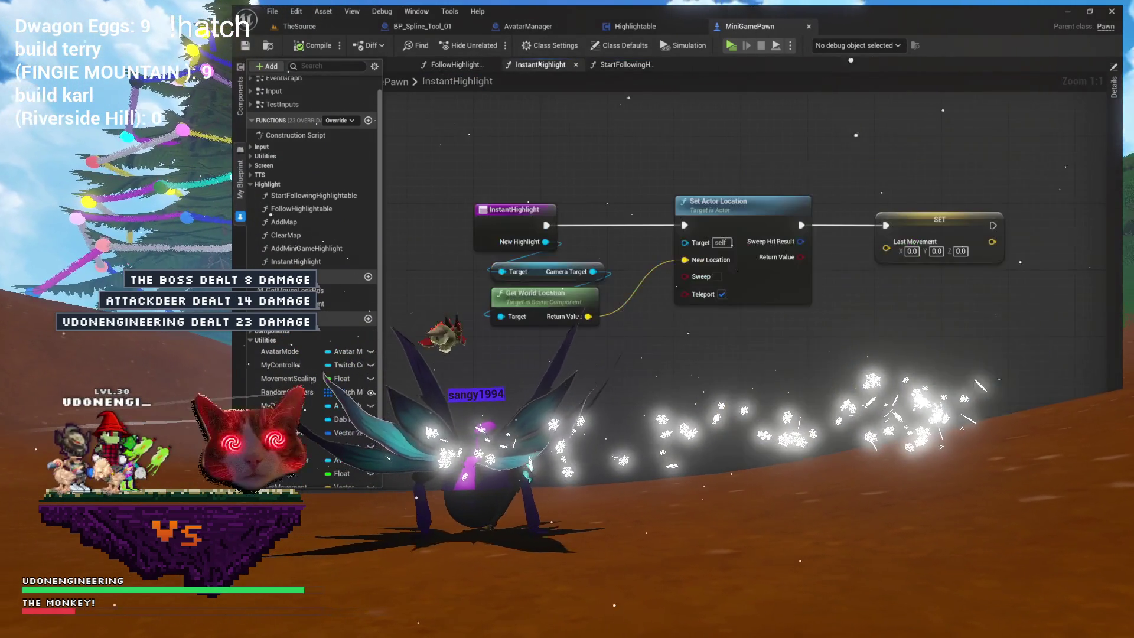
drag(470, 134, 880, 295)
click(856, 307)
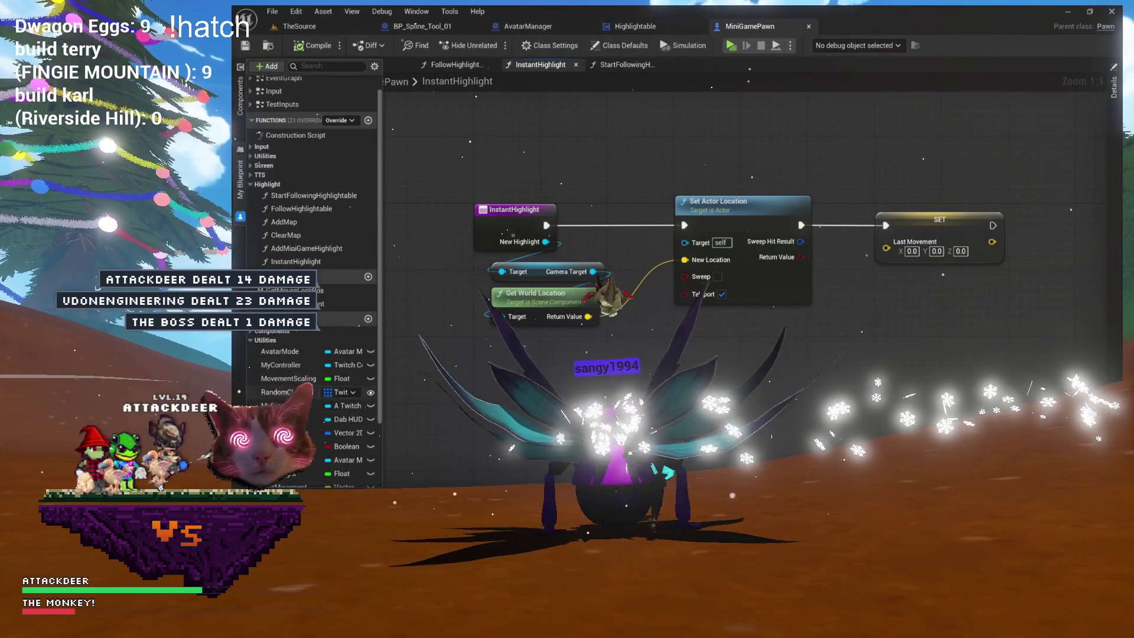
scroll(301, 364, down, 3)
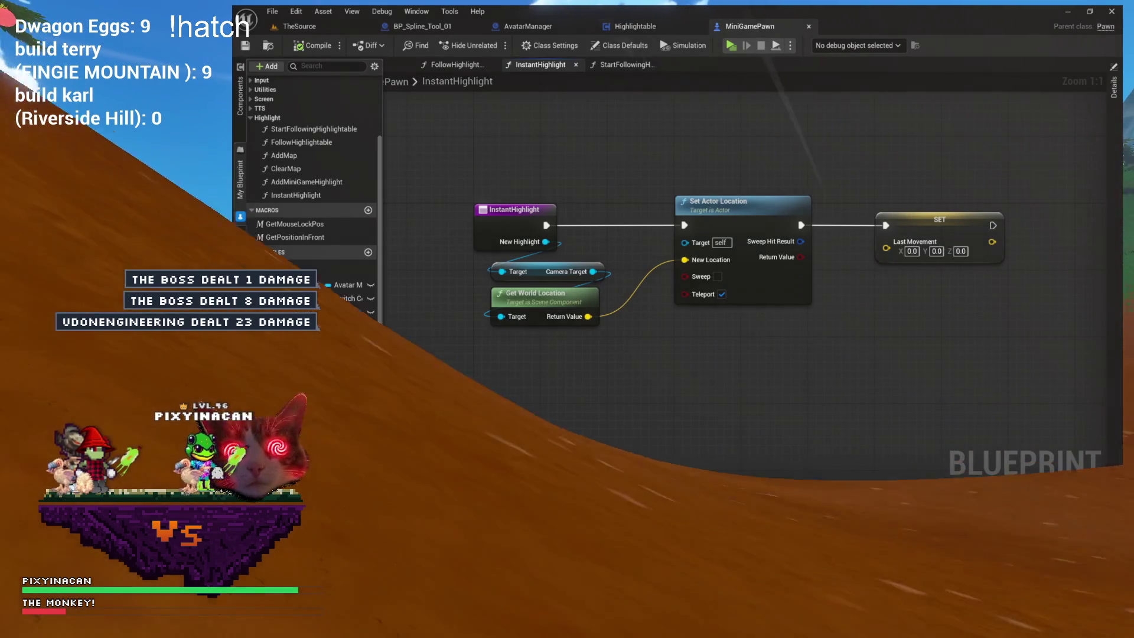
scroll(299, 391, down, 3)
drag(299, 391, 383, 334)
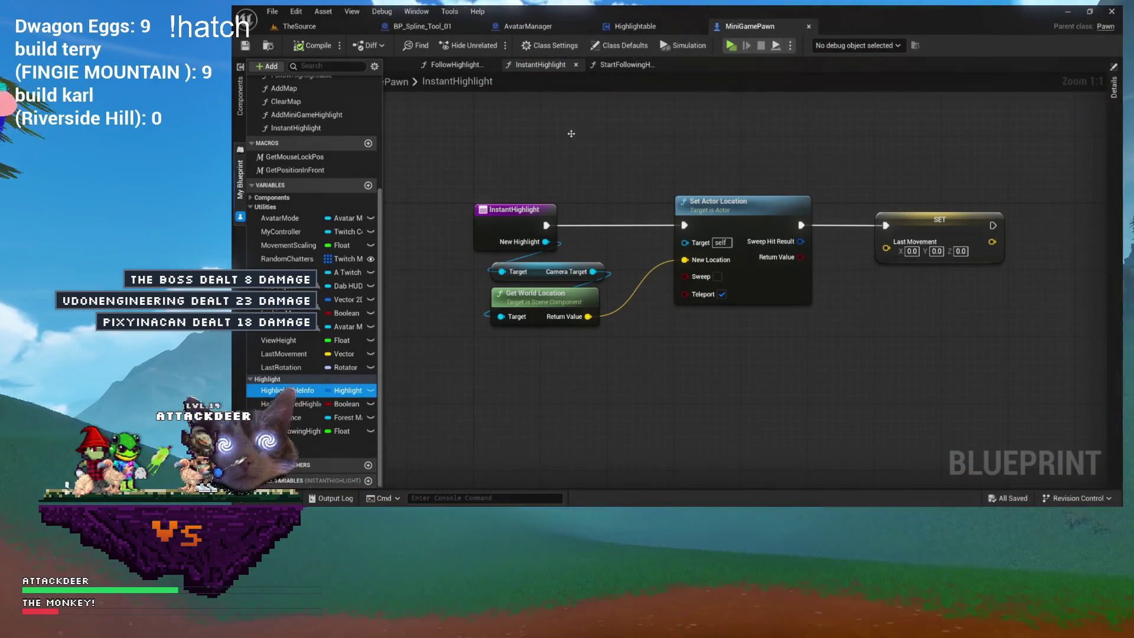
drag(572, 137, 572, 137)
mouse_move(909, 313)
mouse_down()
mouse_move(651, 216)
mouse_move(848, 199)
mouse_up()
drag(558, 259, 413, 322)
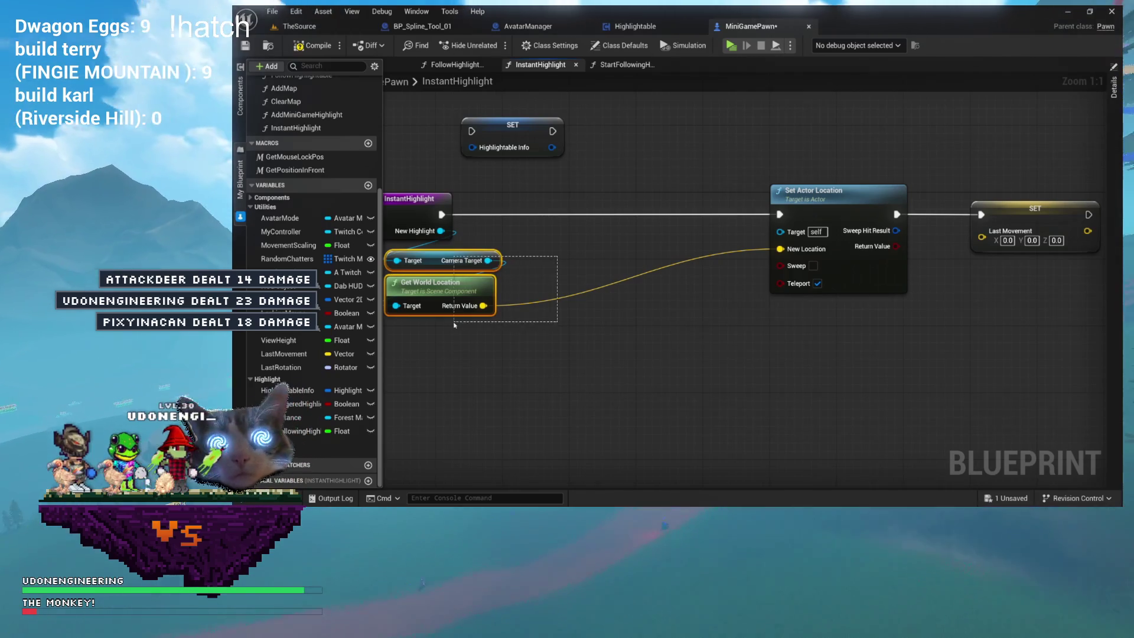
- Move the camera location nodes down and wire the SET node after InstantHighlight's execution output
drag(440, 284, 582, 316)
click(564, 257)
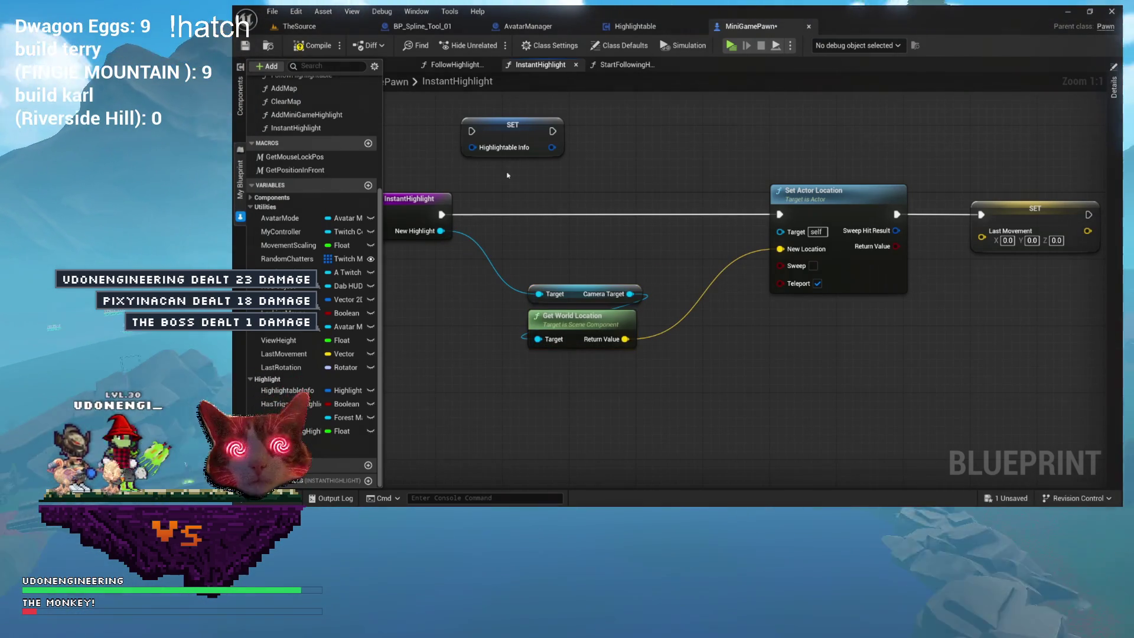
drag(502, 133, 545, 217)
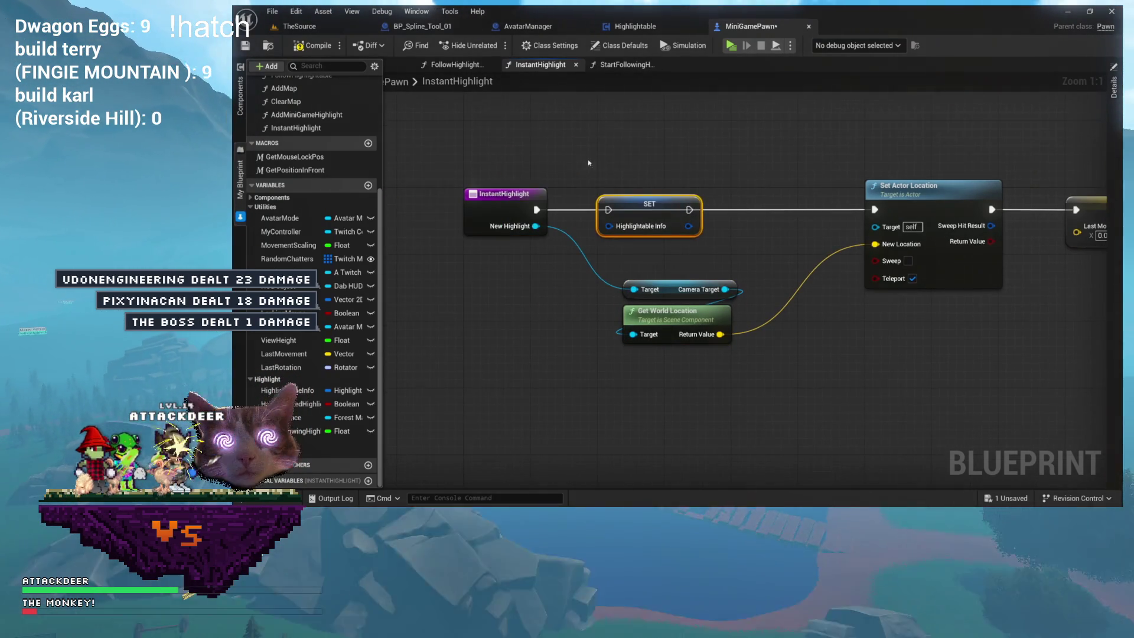
click(528, 203)
drag(537, 210, 609, 210)
drag(689, 209, 874, 208)
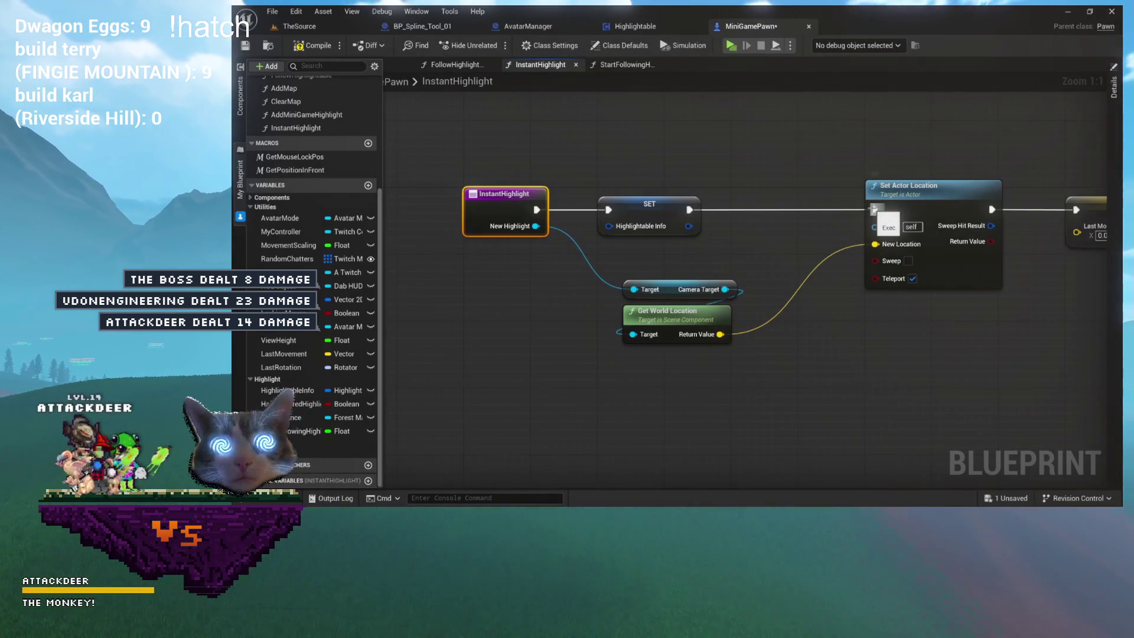
click(625, 233)
drag(648, 204, 710, 202)
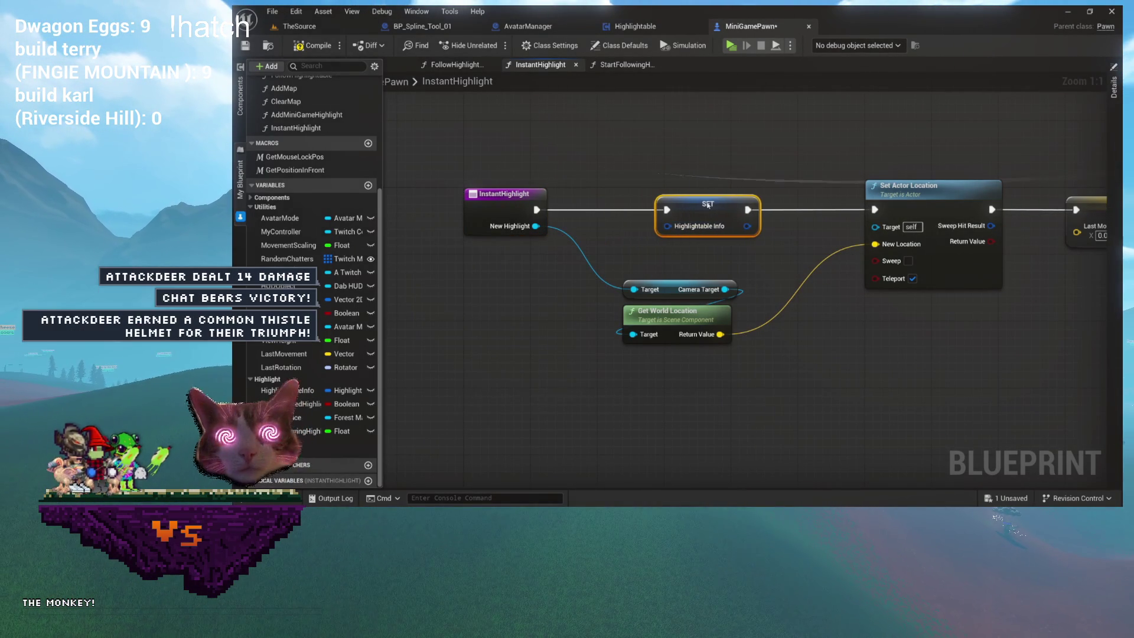
mouse_move(659, 257)
mouse_down()
mouse_move(752, 236)
mouse_move(643, 276)
mouse_up()
- Create a Make Highlight Cue node via a 'make' search and place it below the SET node
text(make)
key(Return)
mouse_move(716, 246)
mouse_down()
mouse_move(717, 322)
mouse_move(688, 294)
mouse_move(684, 308)
mouse_move(666, 179)
mouse_up()
drag(741, 361, 766, 452)
drag(721, 246, 779, 363)
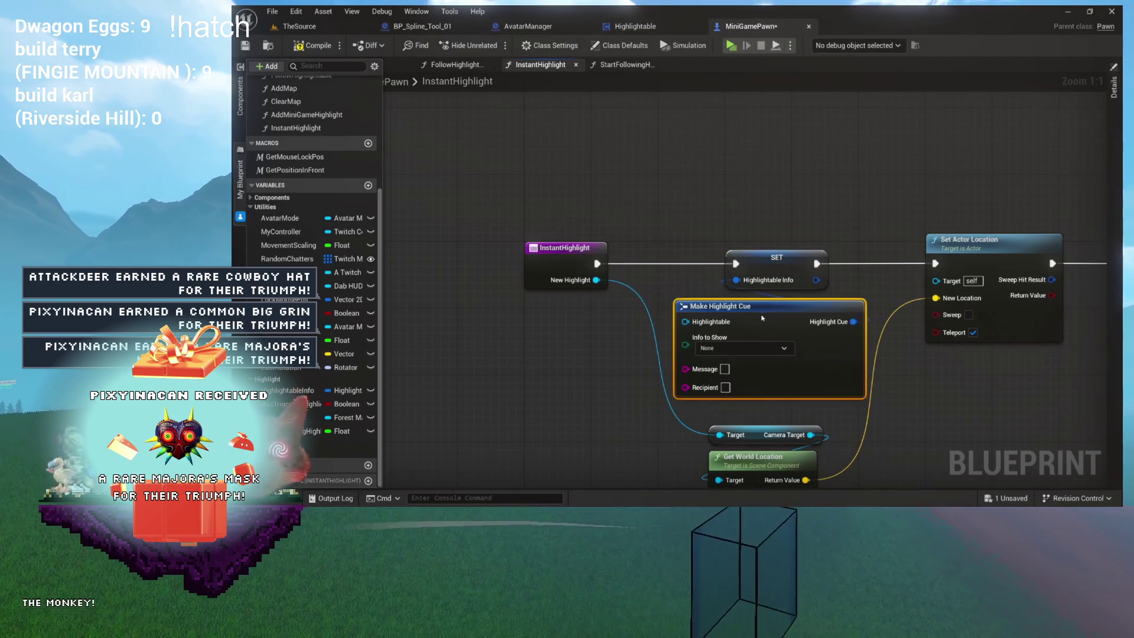
mouse_move(725, 333)
mouse_down()
mouse_move(772, 312)
mouse_move(685, 304)
mouse_up()
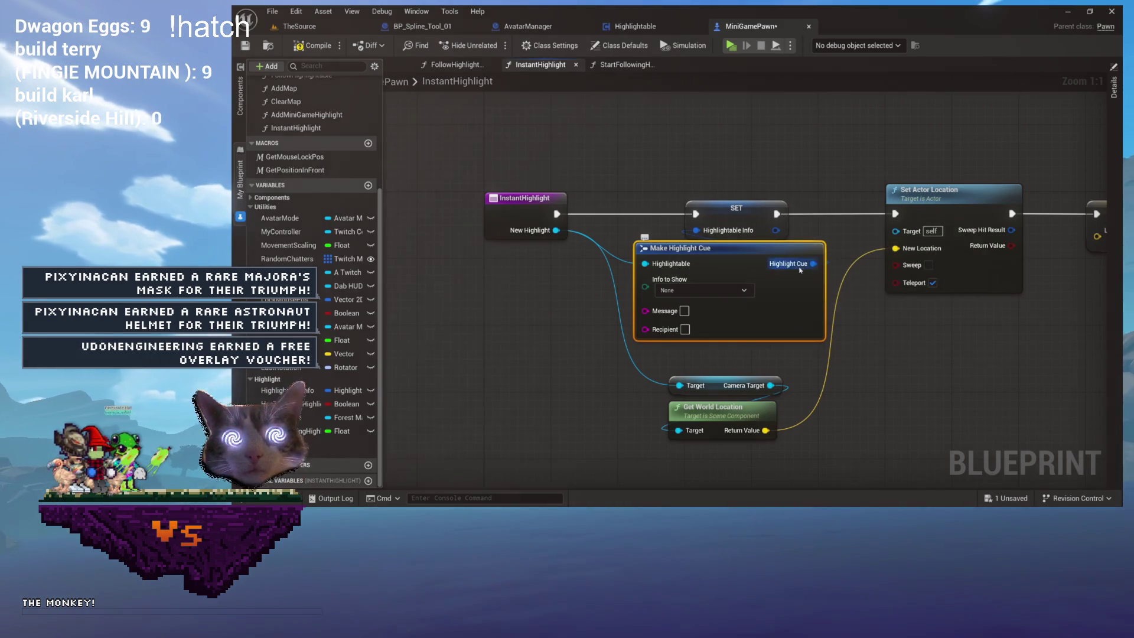
drag(800, 268, 701, 258)
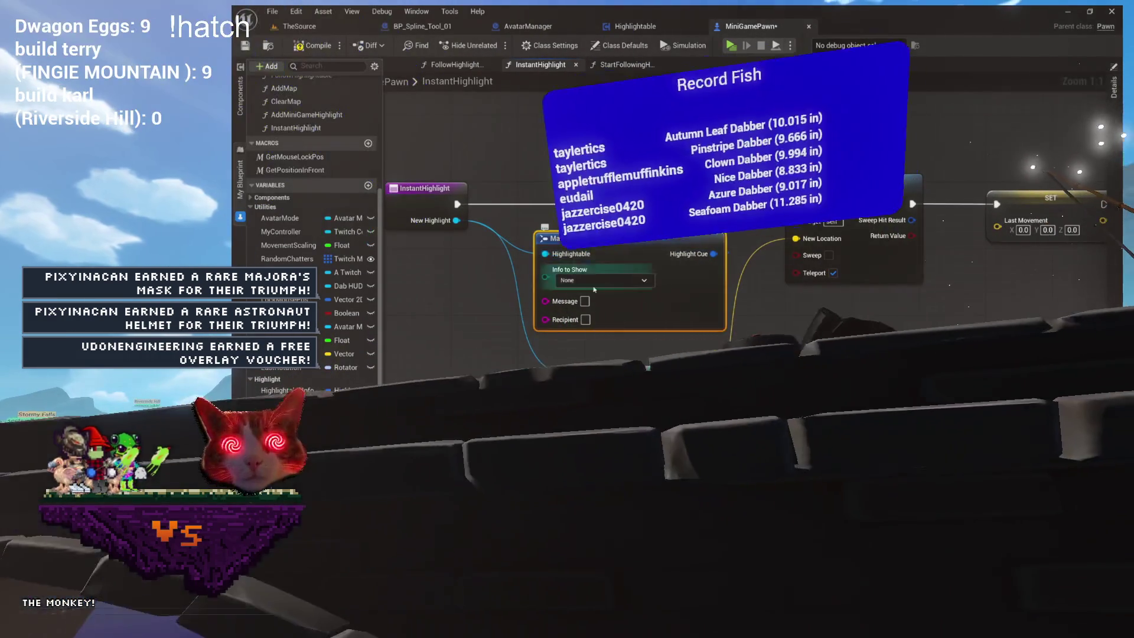
drag(577, 271, 466, 262)
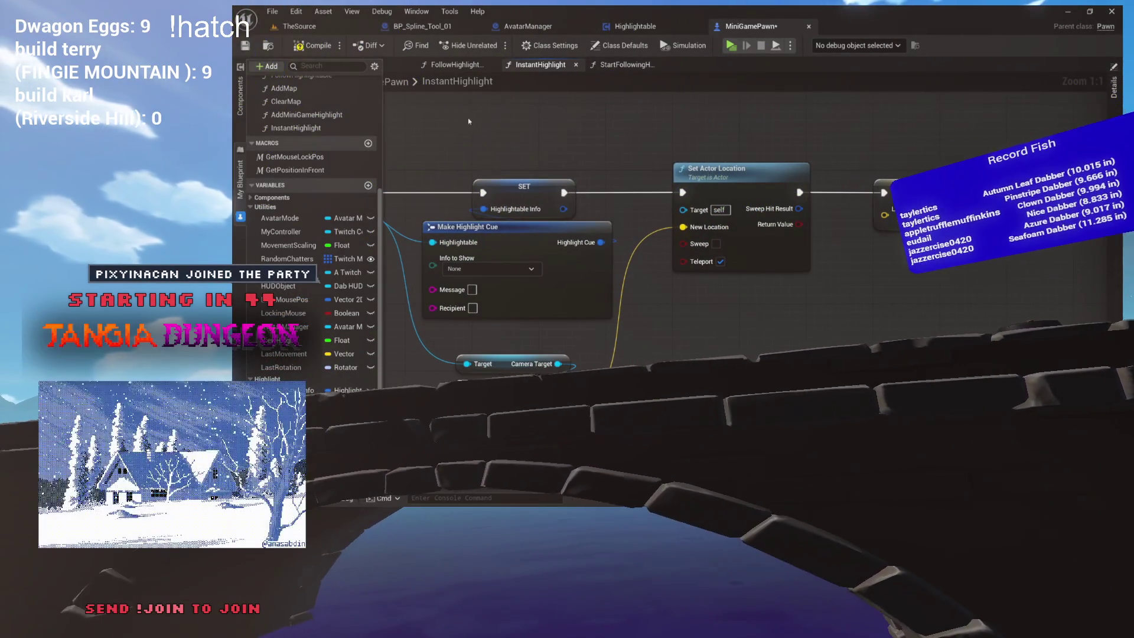
- Compile the MiniGamePawn Blueprint and bring the Last Movement SET node into view
click(319, 51)
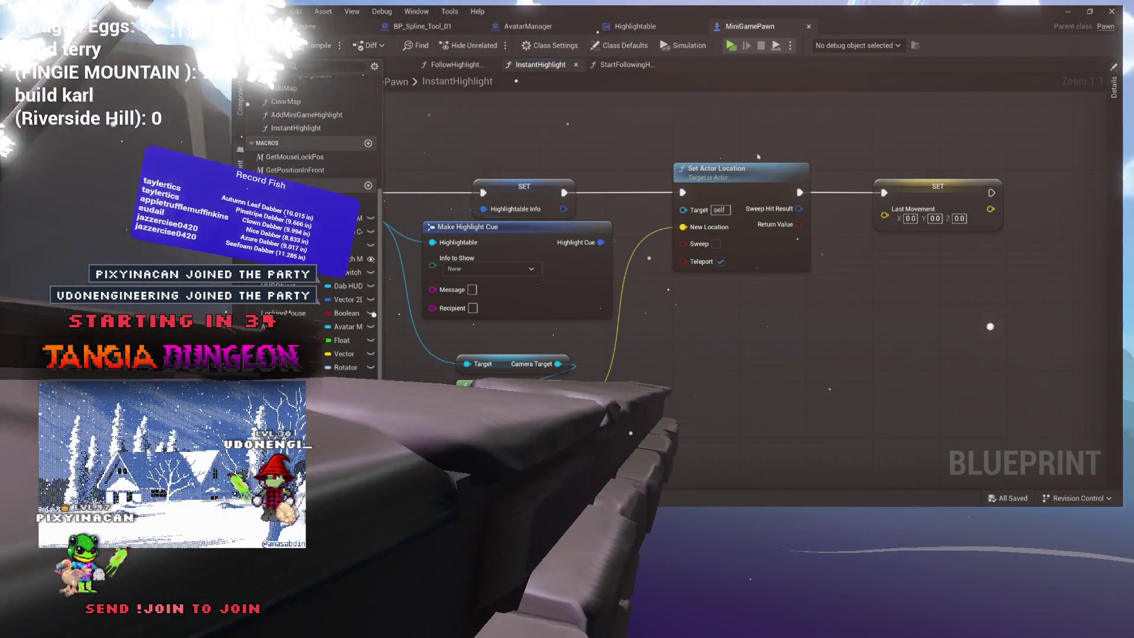
mouse_move(661, 165)
mouse_down()
mouse_move(558, 172)
mouse_move(542, 203)
mouse_up()
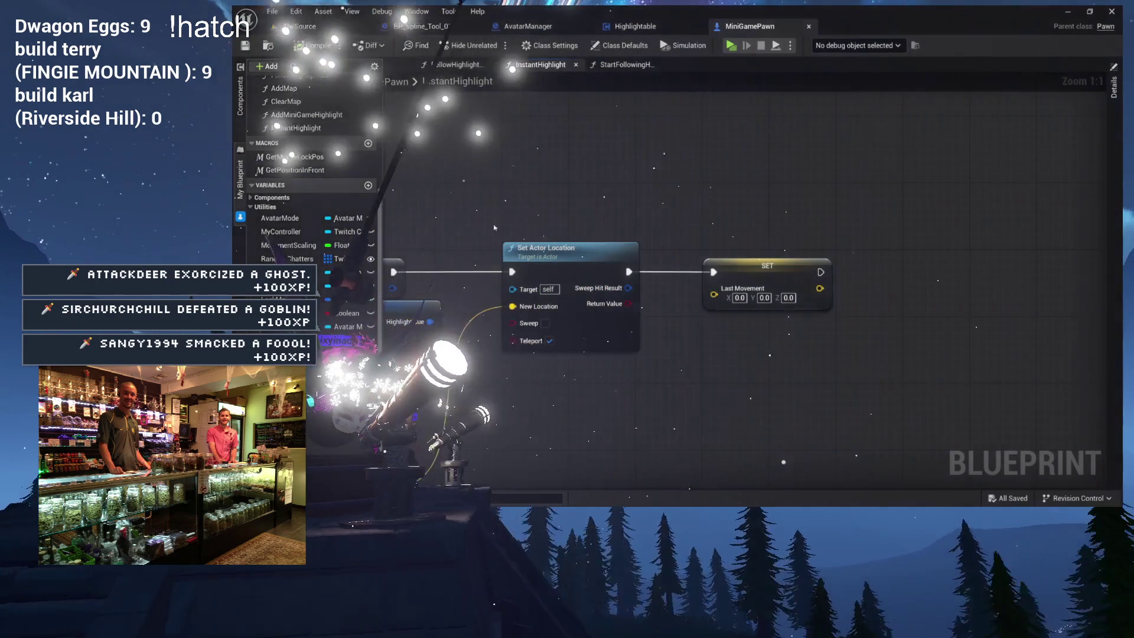
- Pan the InstantHighlight graph to reveal the nodes left of Set Actor Location
mouse_move(490, 214)
mouse_down()
mouse_move(642, 224)
mouse_move(742, 202)
mouse_up()
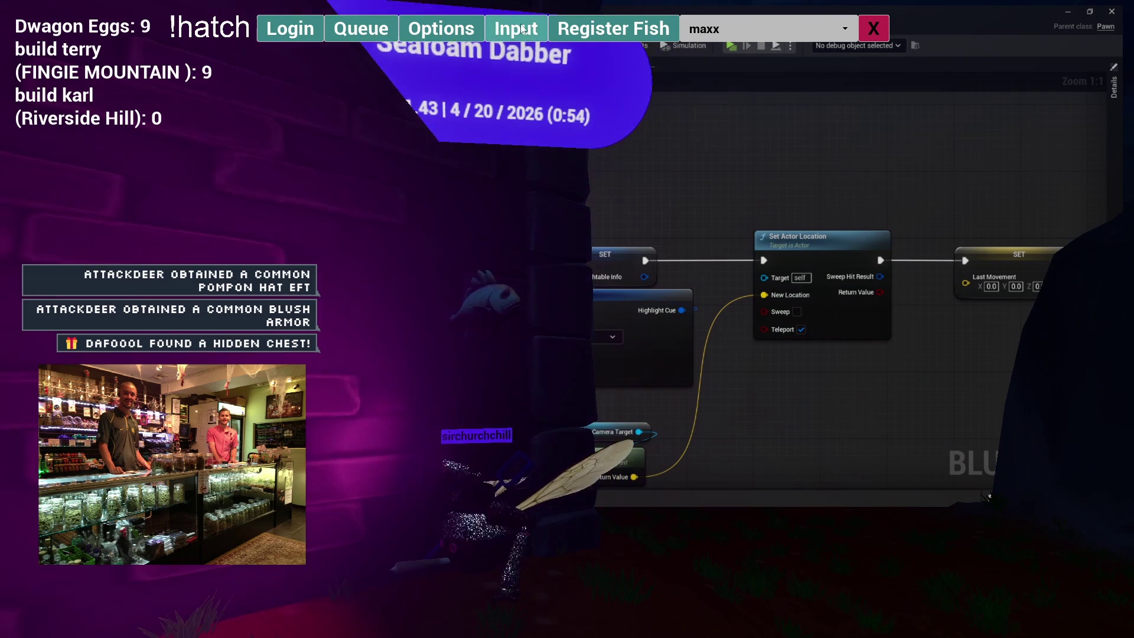
- Open the overlay's Input options and maxx choices, then close the top bar and Text Block panel
click(511, 35)
click(827, 29)
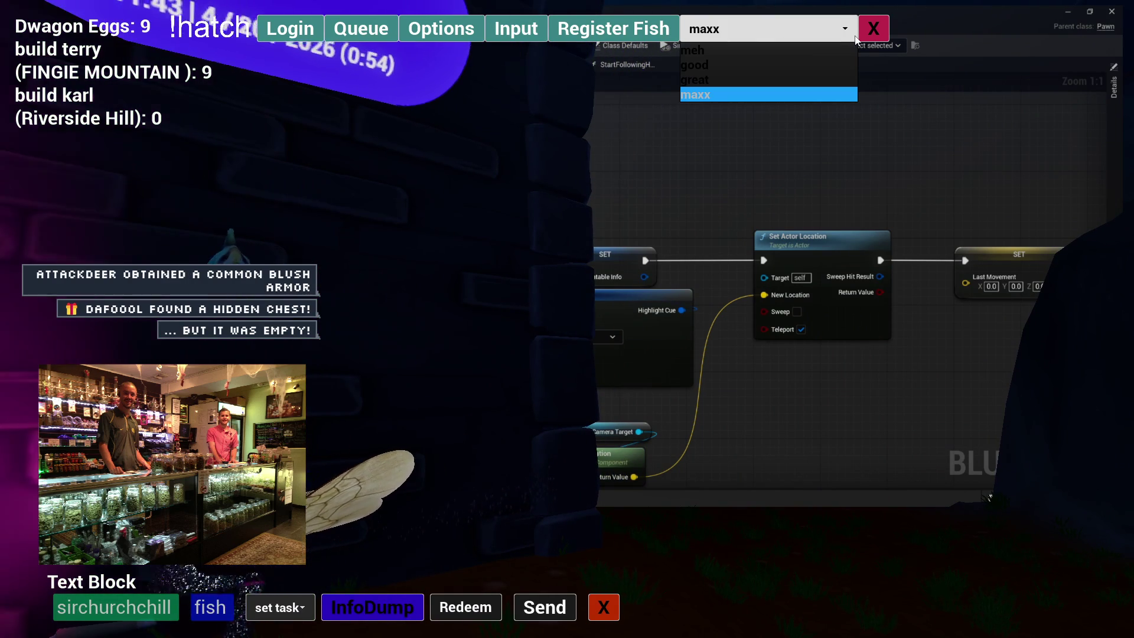
click(873, 28)
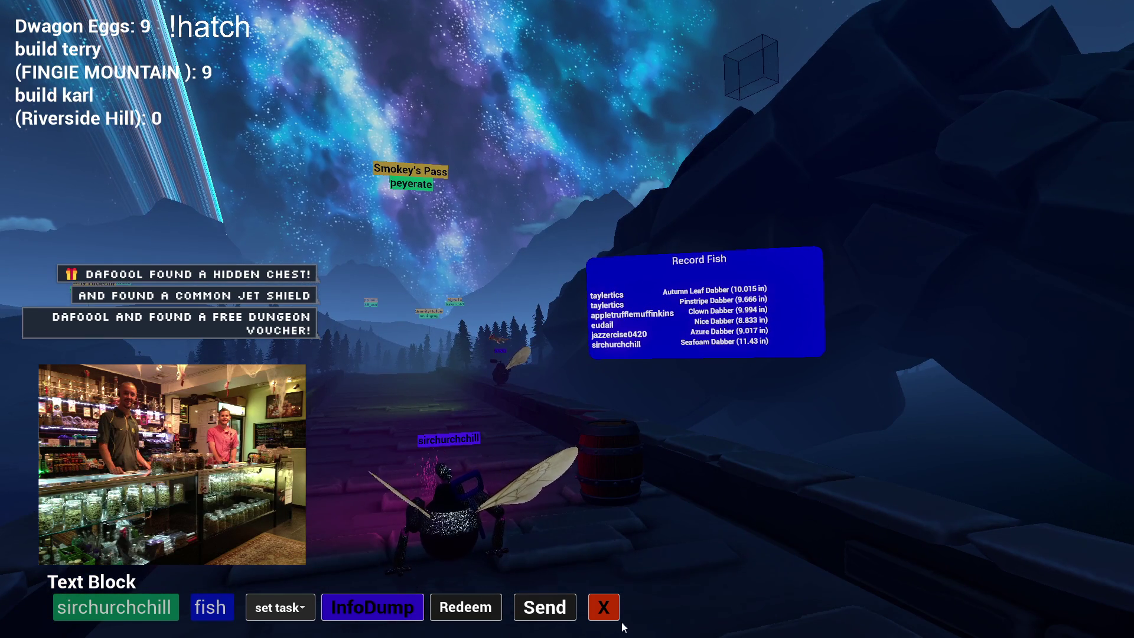
click(603, 601)
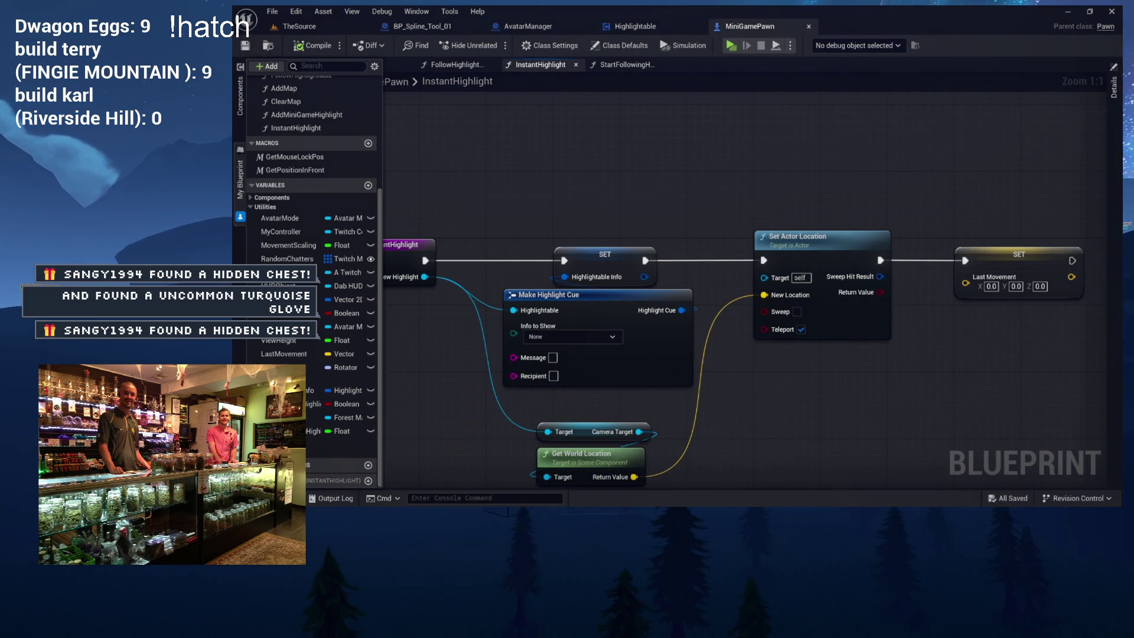
drag(516, 191, 719, 358)
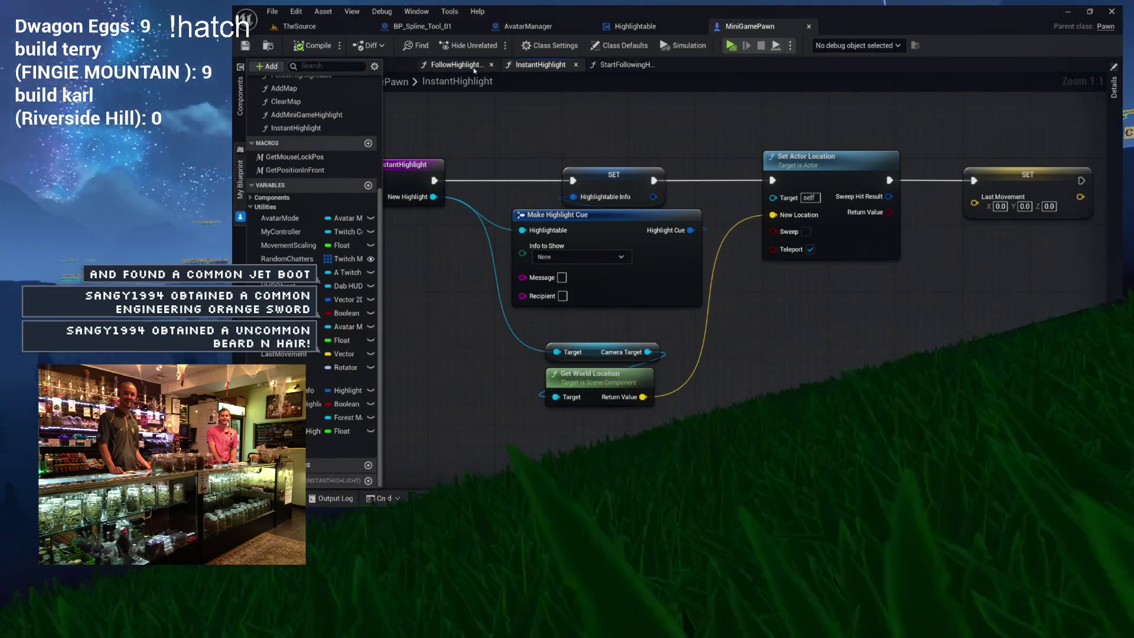
click(472, 66)
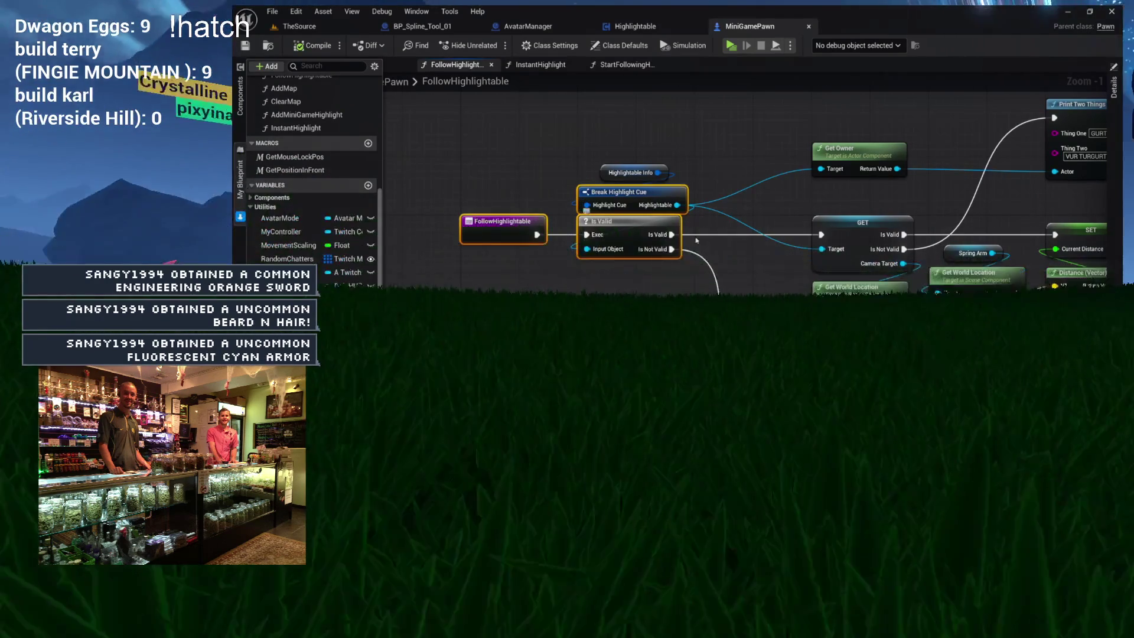
mouse_move(681, 235)
mouse_down()
mouse_move(631, 218)
mouse_move(645, 177)
mouse_move(683, 171)
mouse_move(728, 211)
mouse_move(665, 285)
mouse_up()
drag(588, 189, 548, 171)
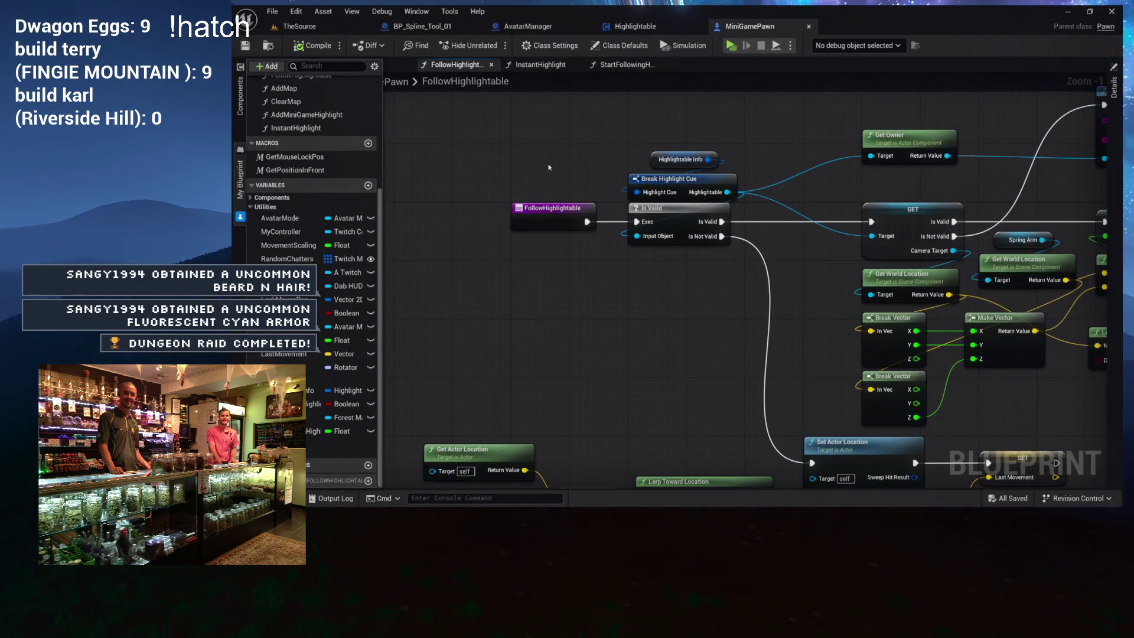
click(541, 65)
click(626, 65)
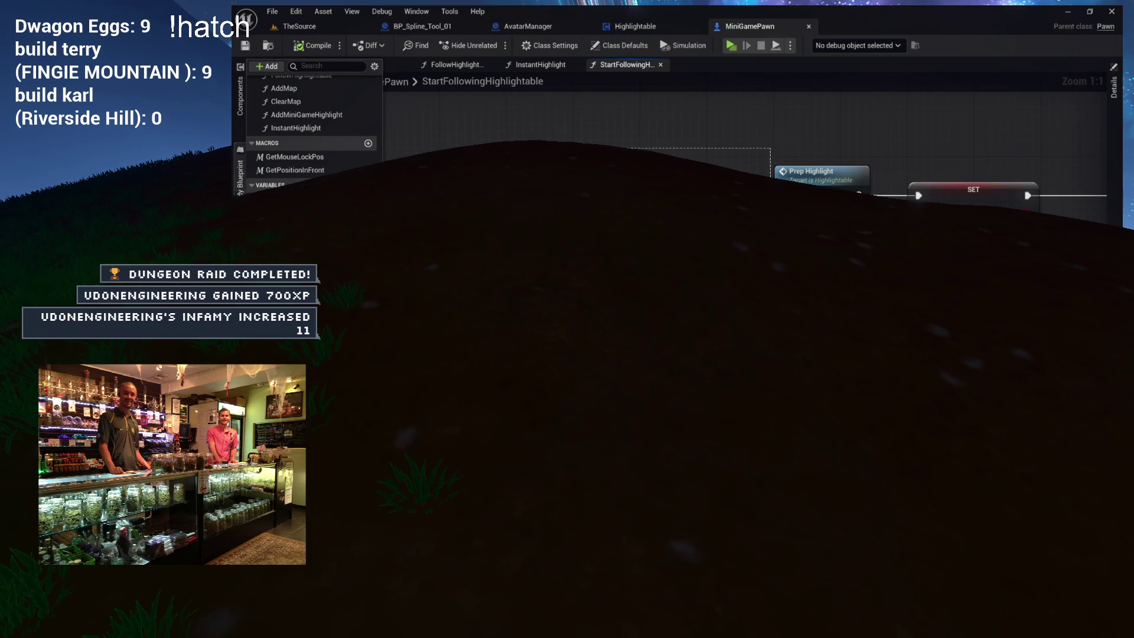
mouse_move(708, 236)
mouse_down()
mouse_move(541, 216)
mouse_move(402, 221)
mouse_move(661, 224)
mouse_up()
drag(606, 251, 886, 247)
drag(786, 233, 467, 328)
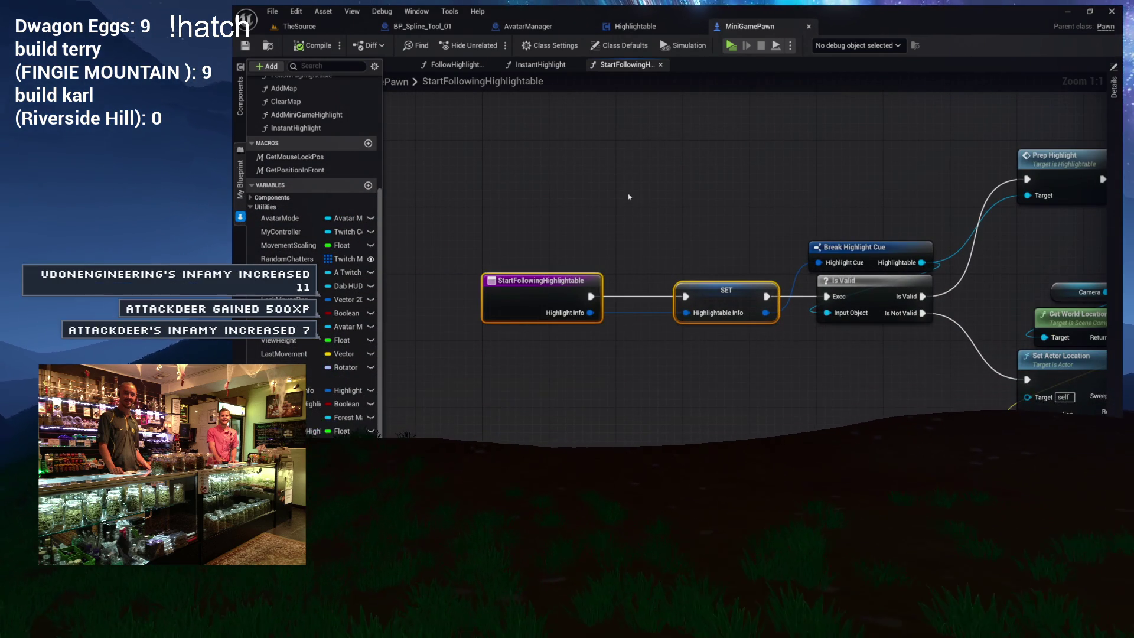
click(541, 65)
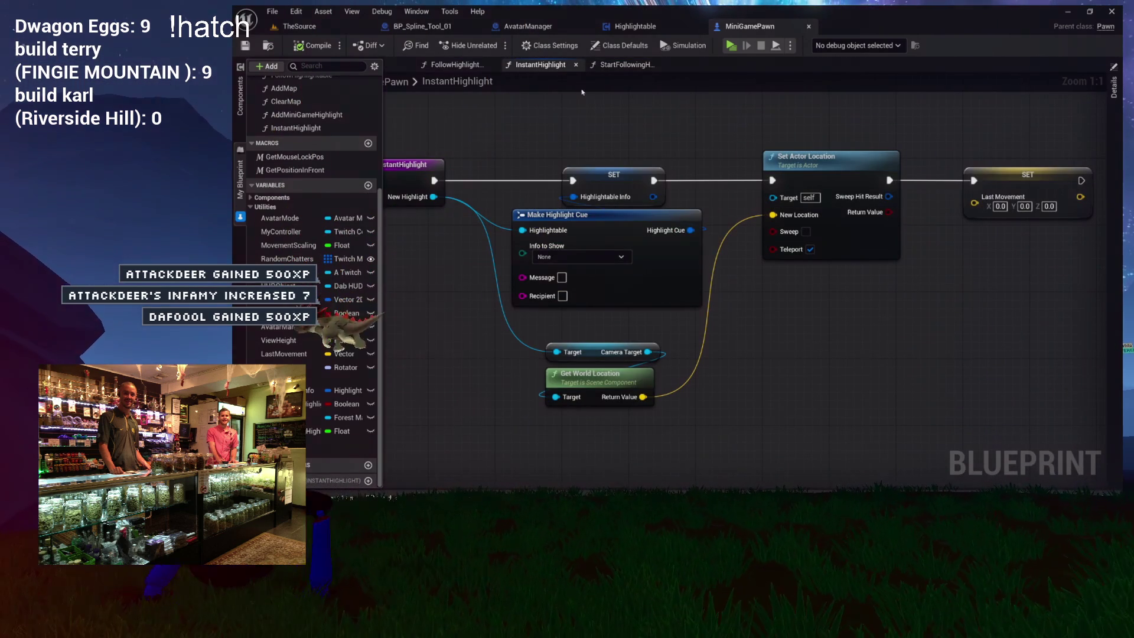
scroll(295, 195, up, 5)
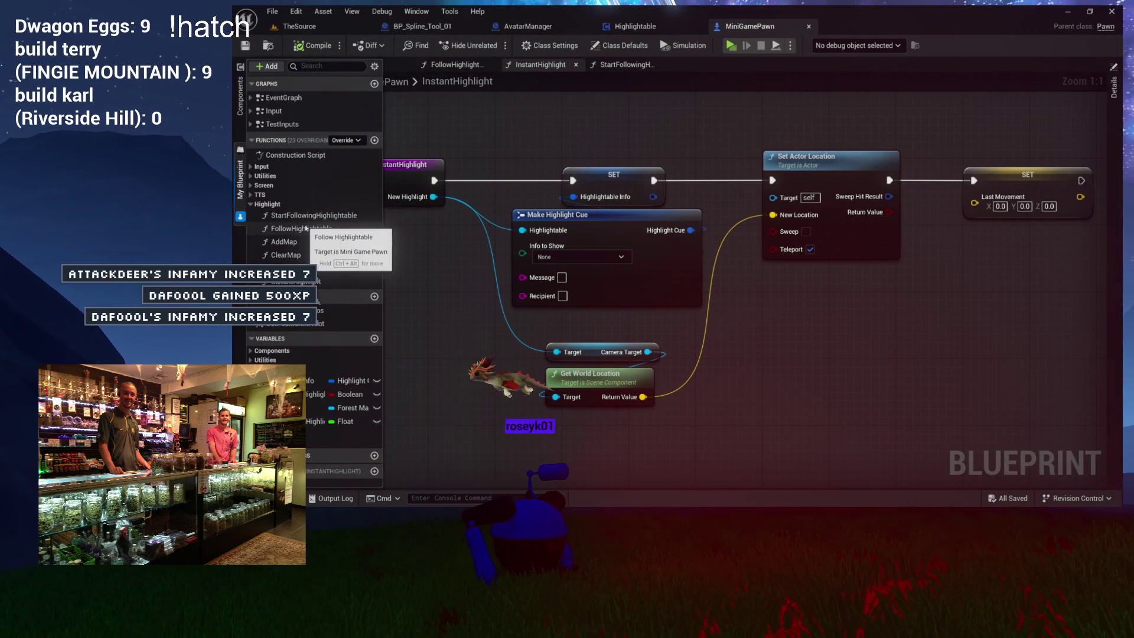
mouse_move(609, 115)
mouse_down()
mouse_move(709, 236)
mouse_move(803, 316)
mouse_up()
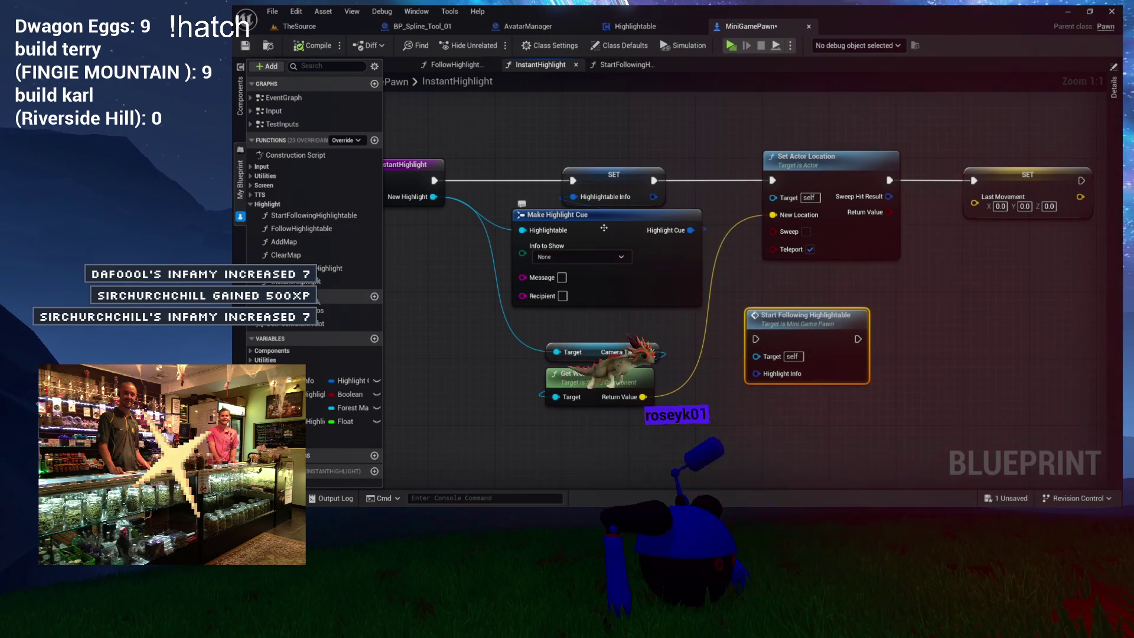
mouse_move(691, 231)
mouse_down()
mouse_move(756, 331)
mouse_move(774, 388)
mouse_up()
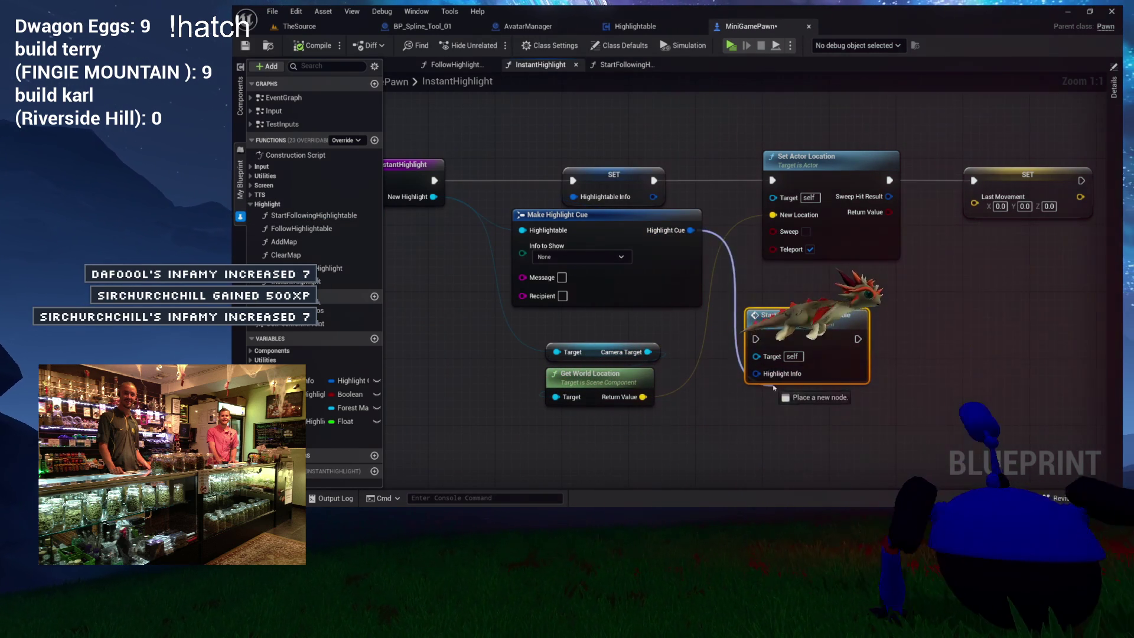
mouse_move(614, 191)
mouse_down()
mouse_move(838, 300)
mouse_move(952, 294)
mouse_up()
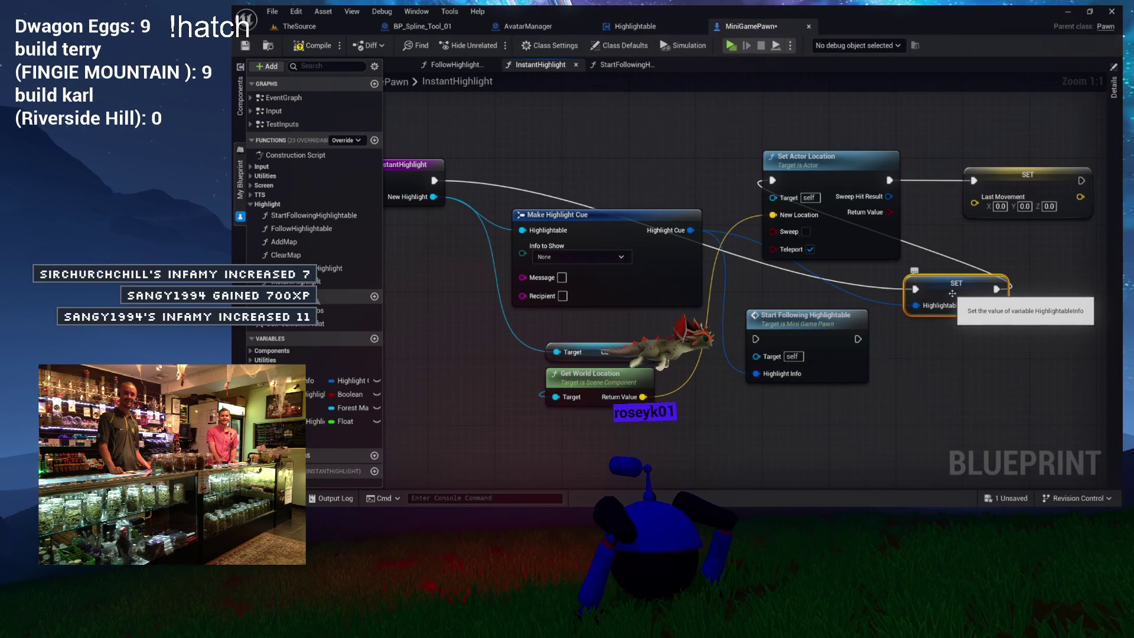
key(Delete)
mouse_move(787, 350)
mouse_down()
mouse_move(641, 247)
mouse_move(577, 182)
mouse_move(600, 171)
mouse_up()
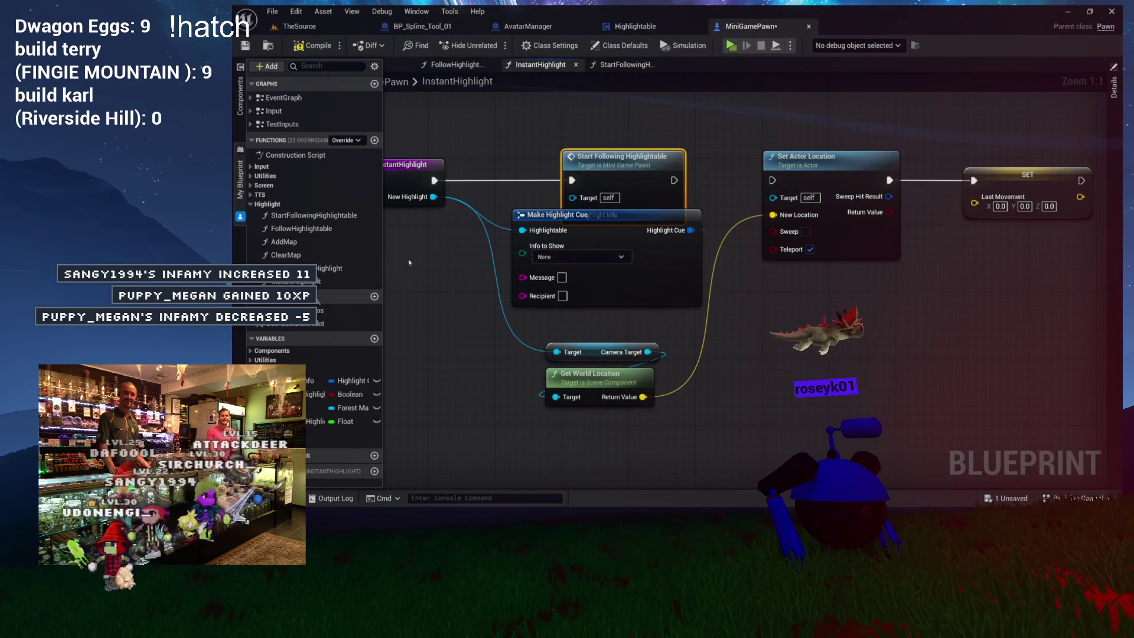
click(615, 245)
drag(614, 245, 614, 251)
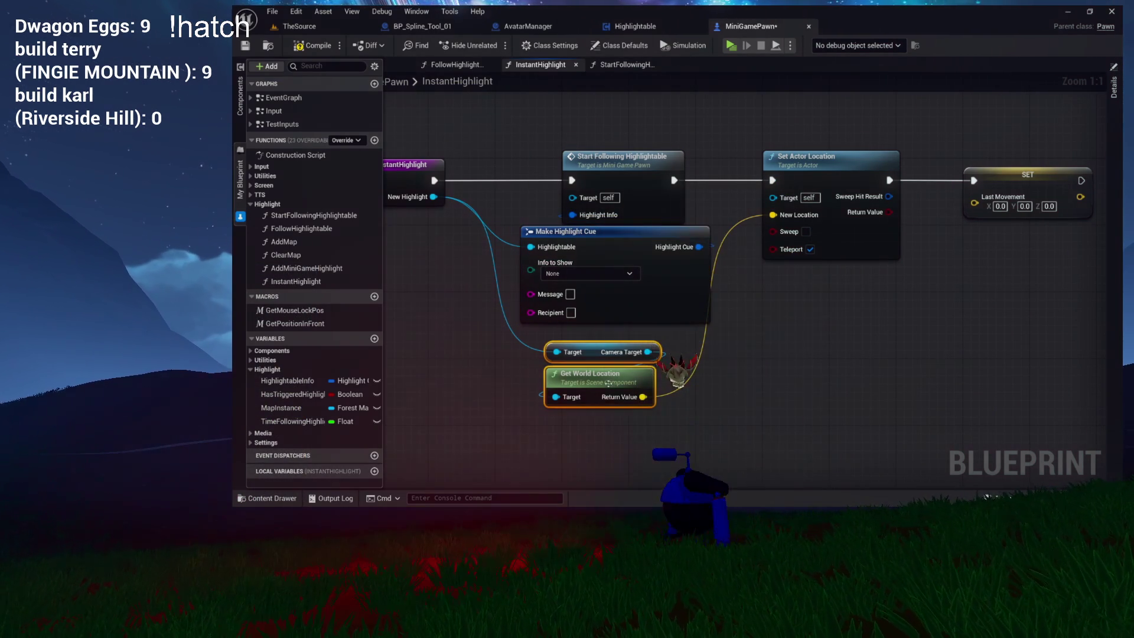
drag(724, 378, 604, 399)
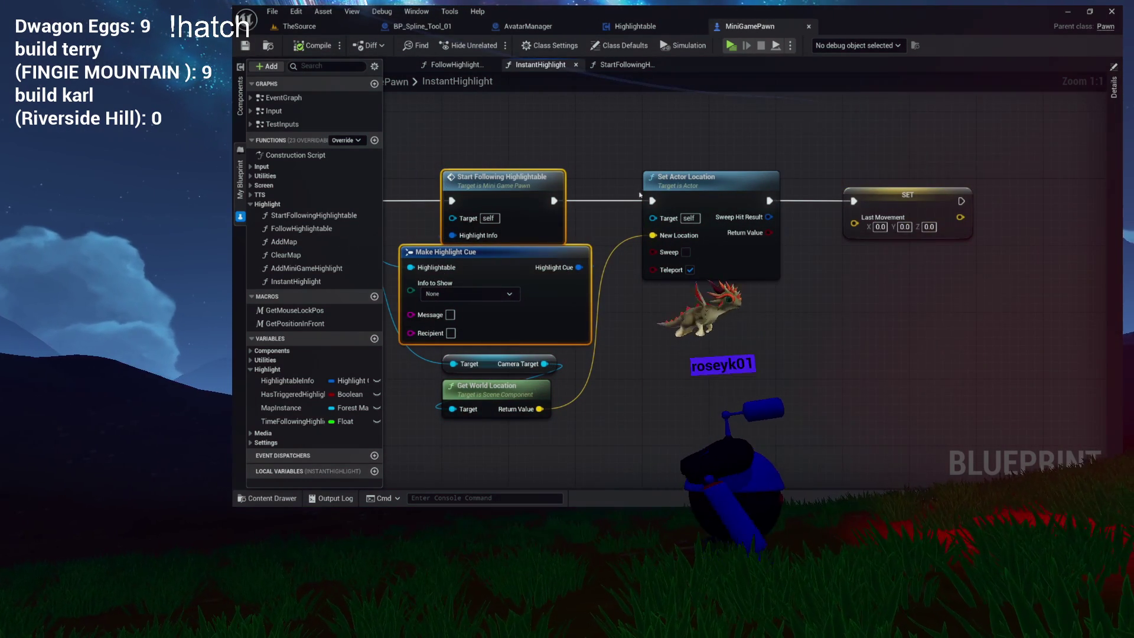
drag(703, 140, 925, 271)
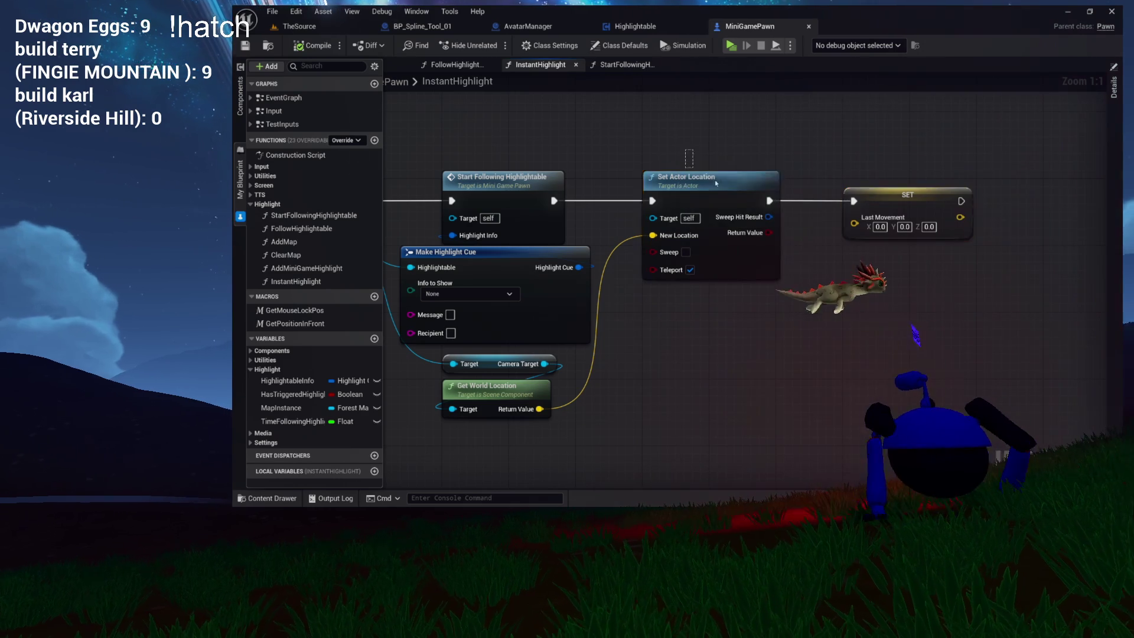
drag(685, 150, 966, 261)
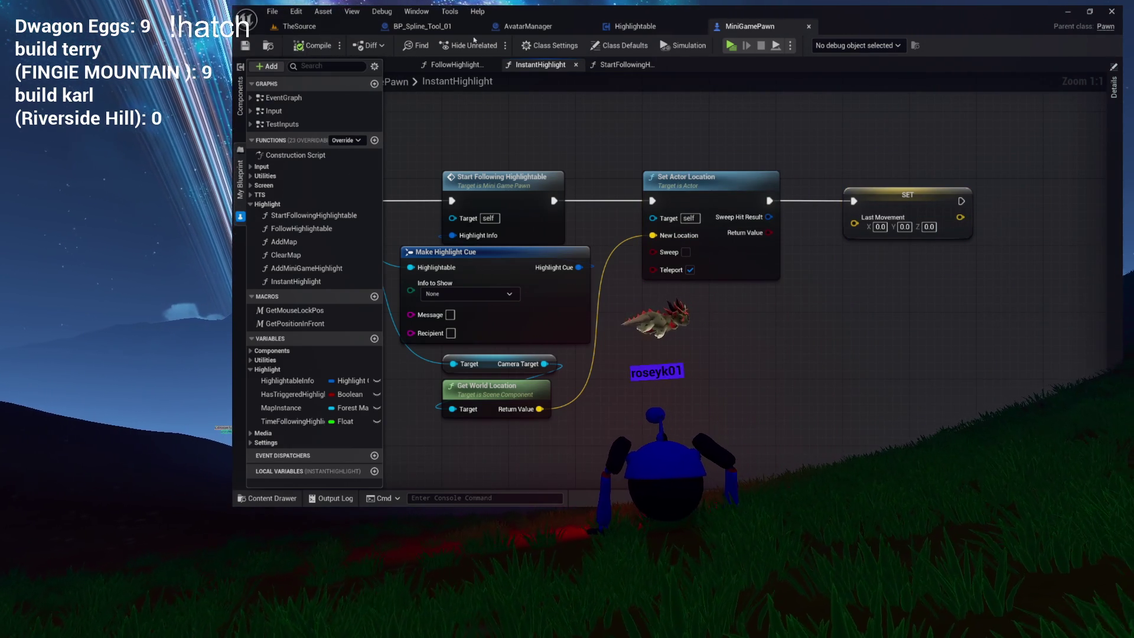
double_click(295, 281)
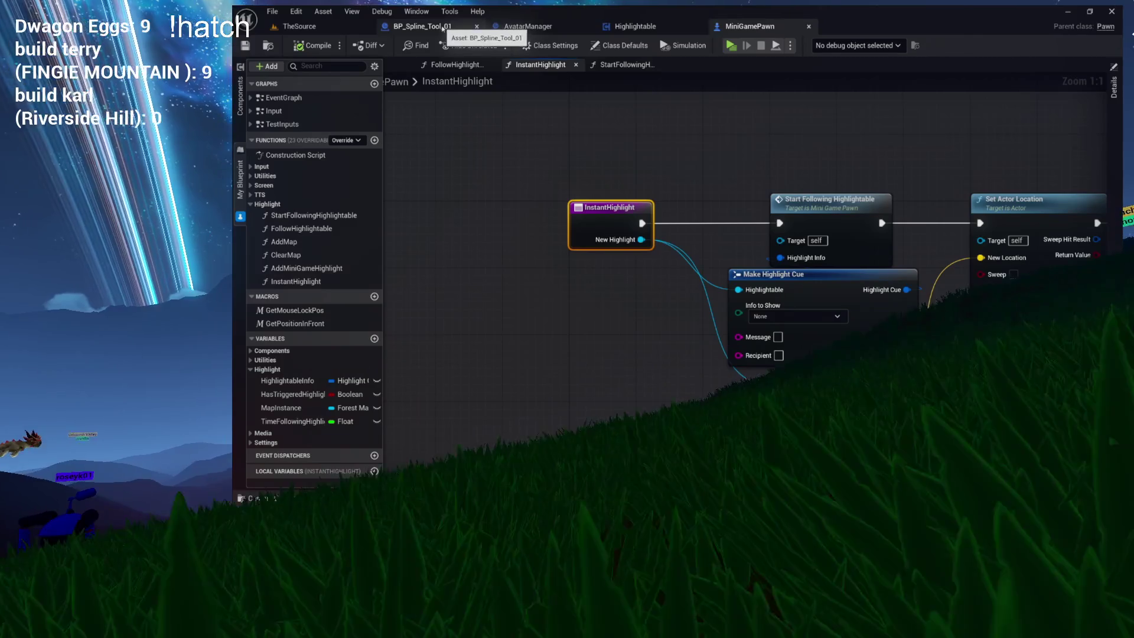
- Zoom CheckModCommands to Teleport to Chatter, collapse My Blueprint, then pan to the !discovery/!announce/!teleport cases
click(644, 26)
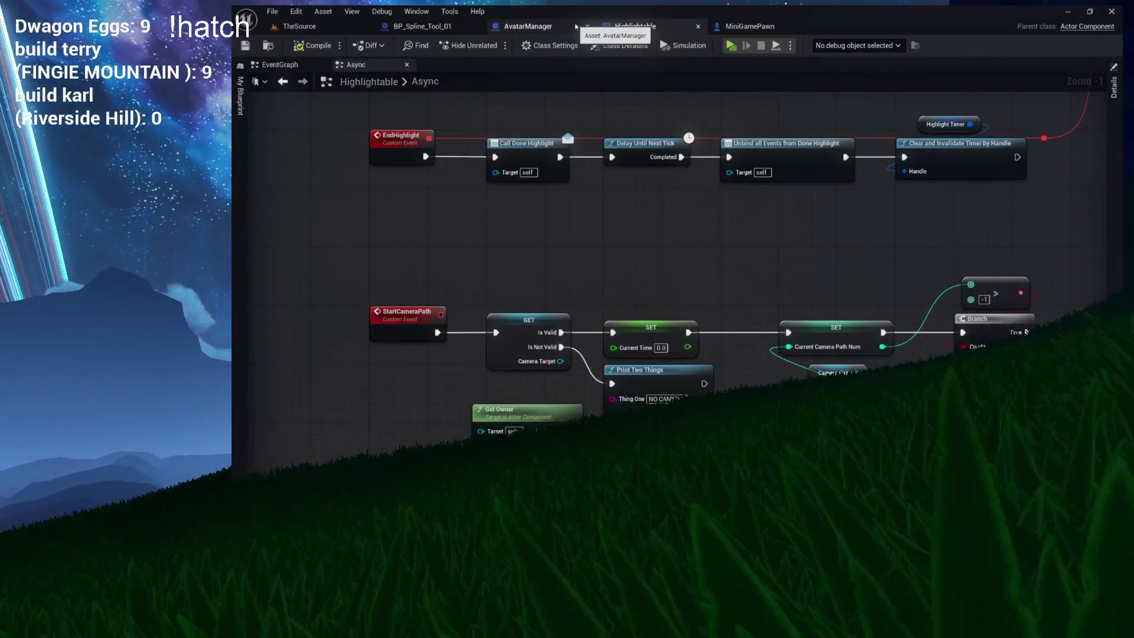
click(535, 27)
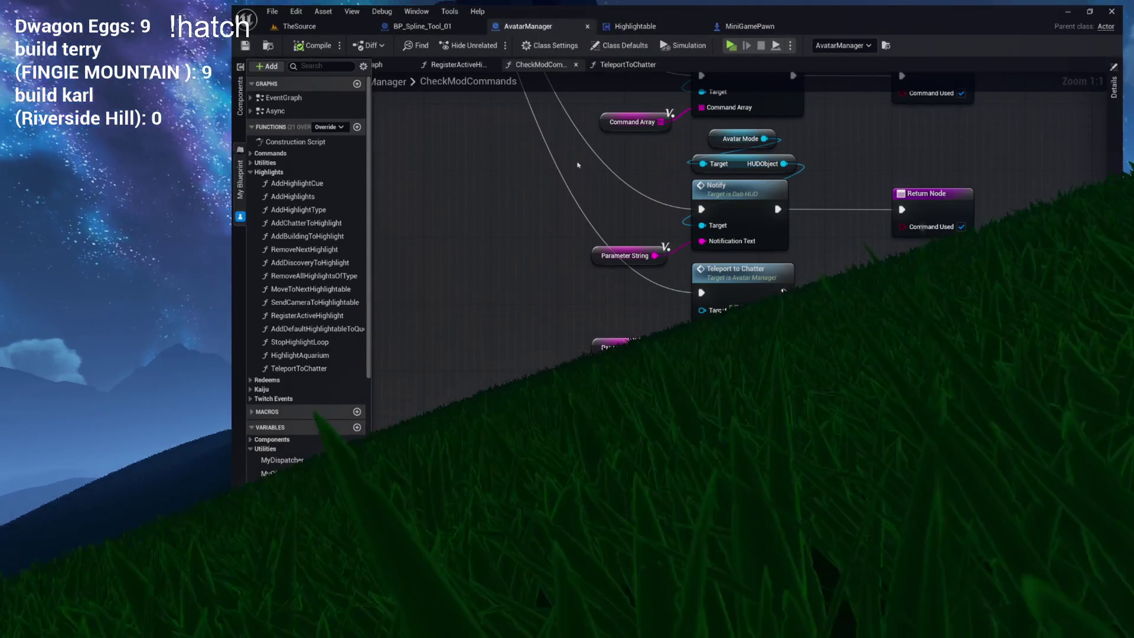
scroll(657, 310, up, 7)
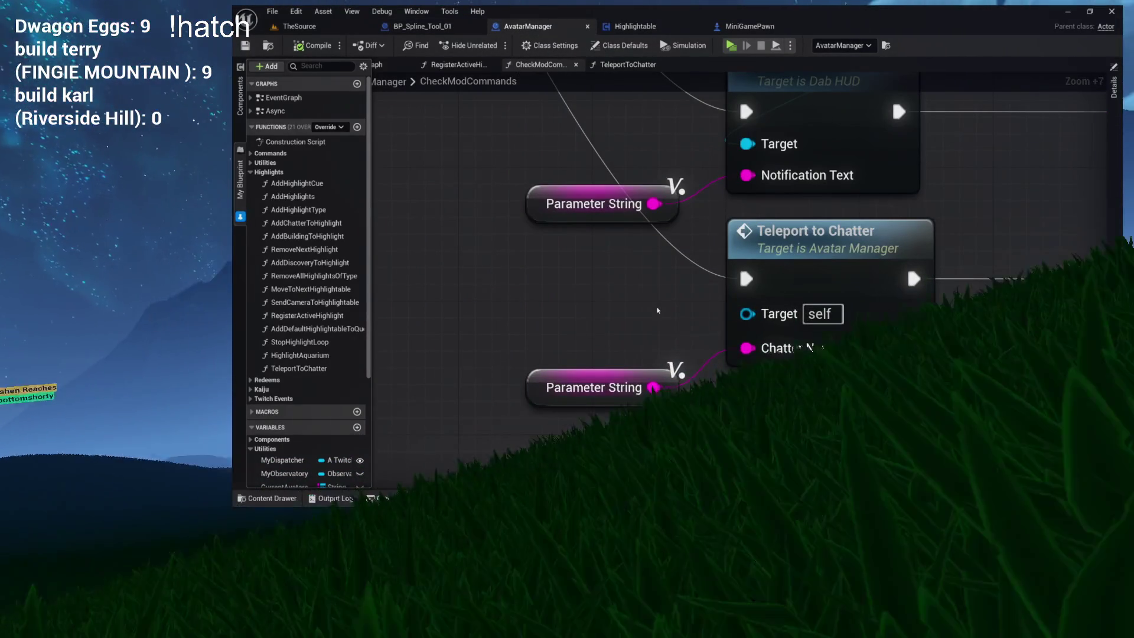
drag(666, 321, 584, 284)
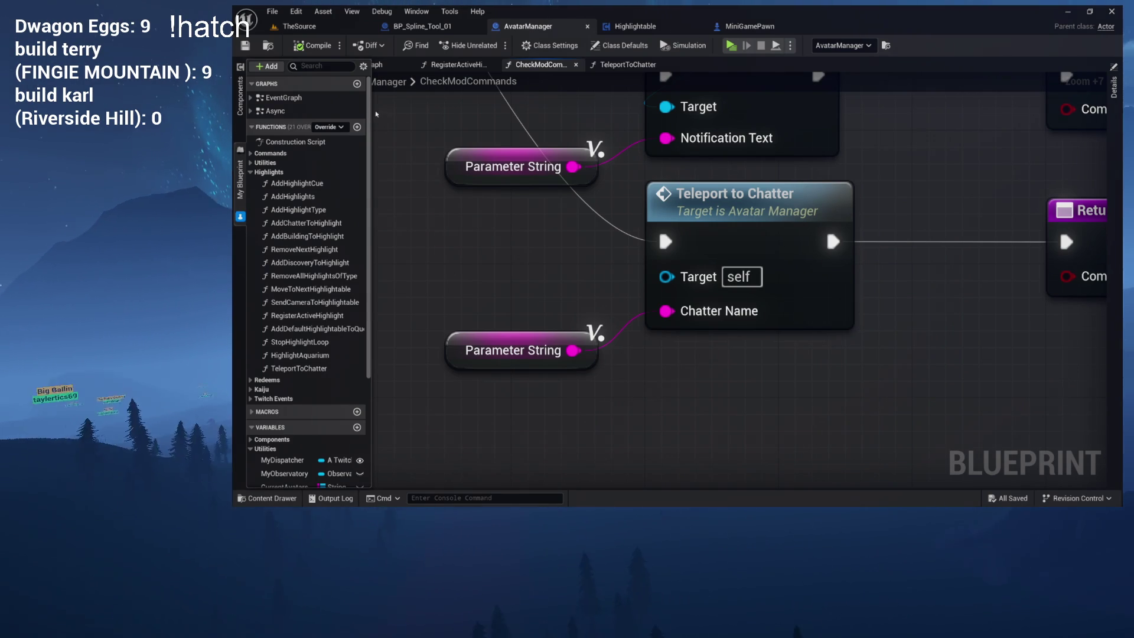
click(463, 220)
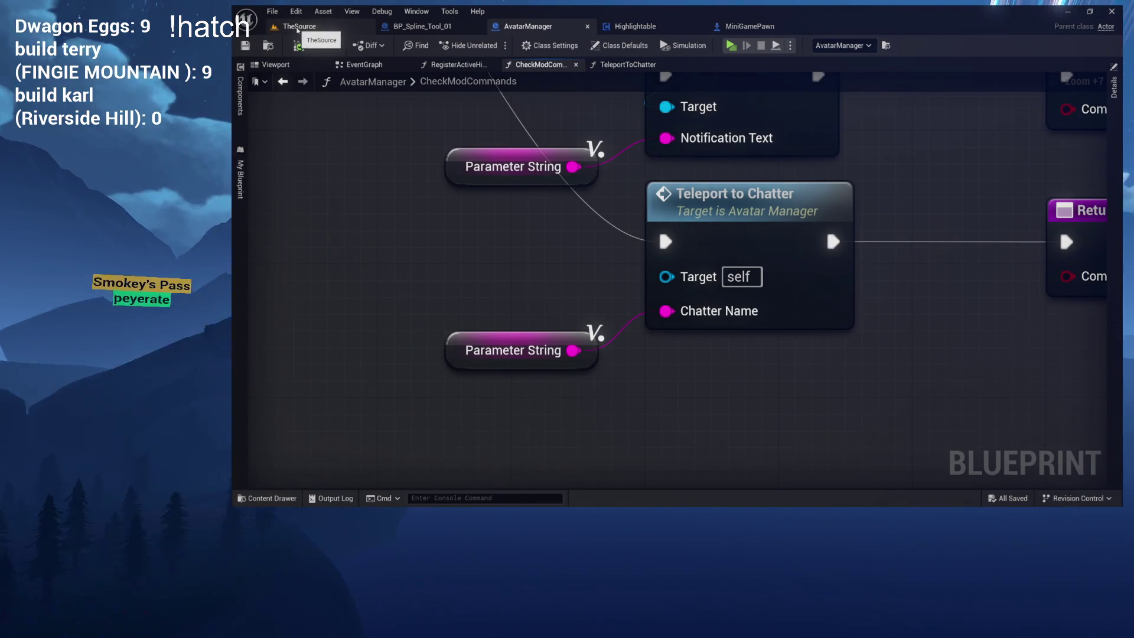
mouse_move(345, 113)
mouse_down()
mouse_move(463, 301)
mouse_move(590, 384)
mouse_move(587, 341)
mouse_move(658, 461)
mouse_move(413, 354)
mouse_move(612, 186)
mouse_up()
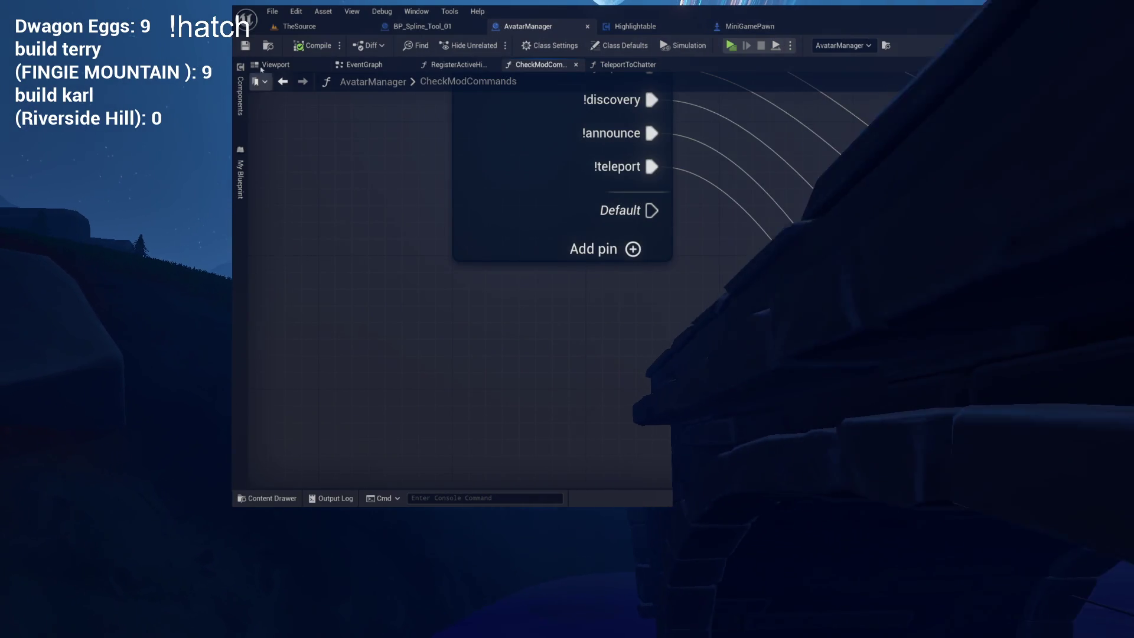
- Switch to BP_Spline_Tool_01, then close the standalone game preview with Esc
click(438, 28)
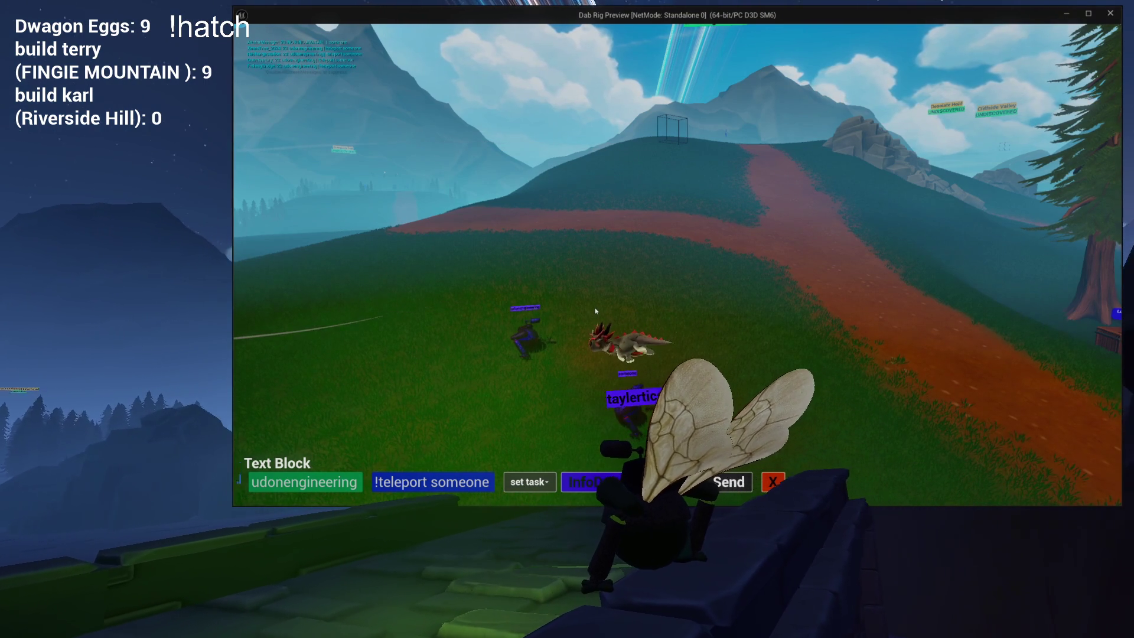
key(Escape)
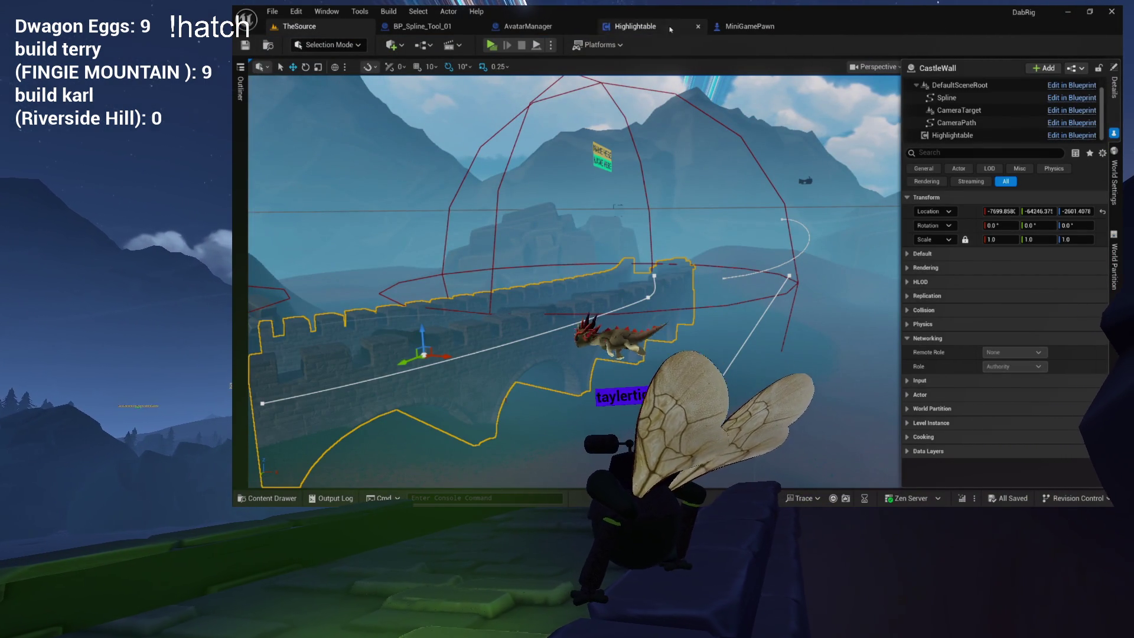
- Check BP_Spline_Tool_01's event graph and My Blueprint list, then return to AvatarManager
click(537, 27)
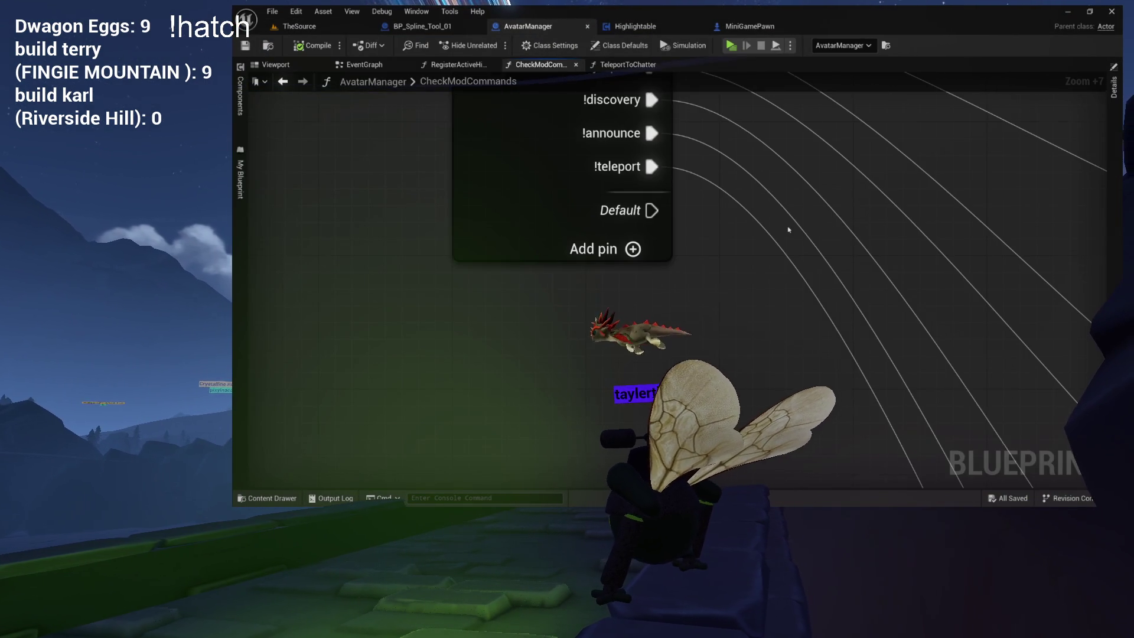
scroll(788, 229, down, 7)
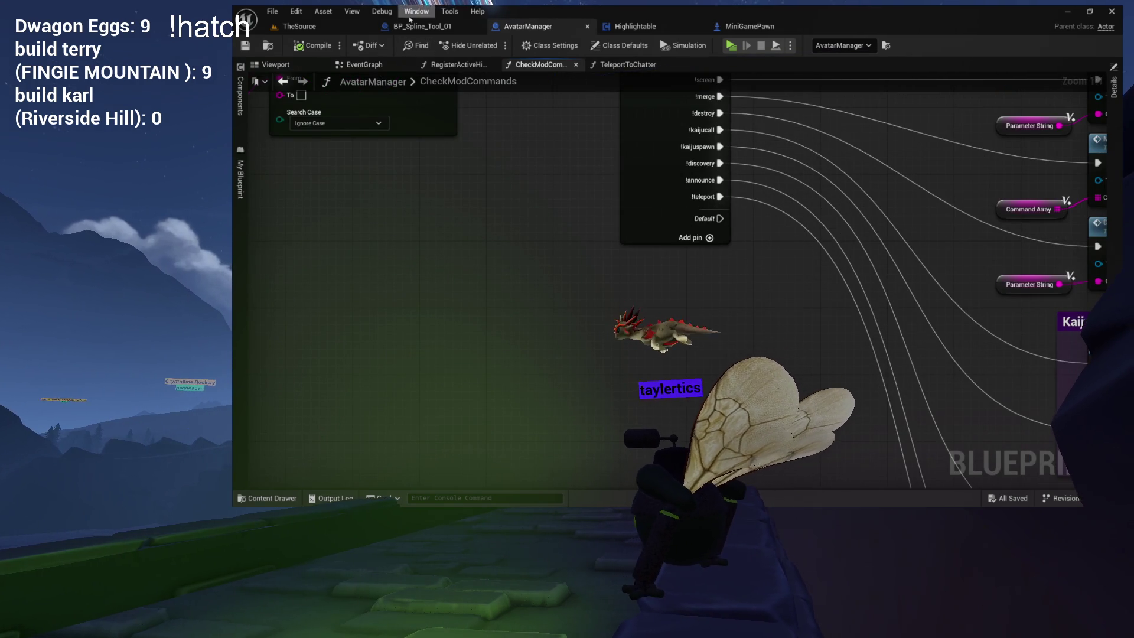
click(421, 28)
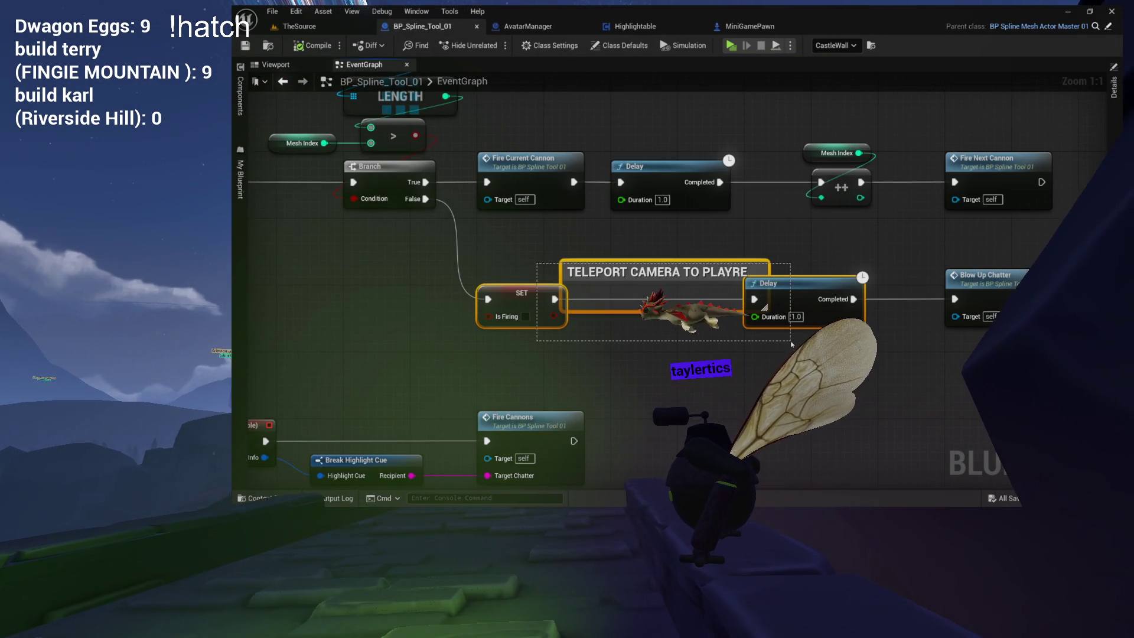
click(241, 180)
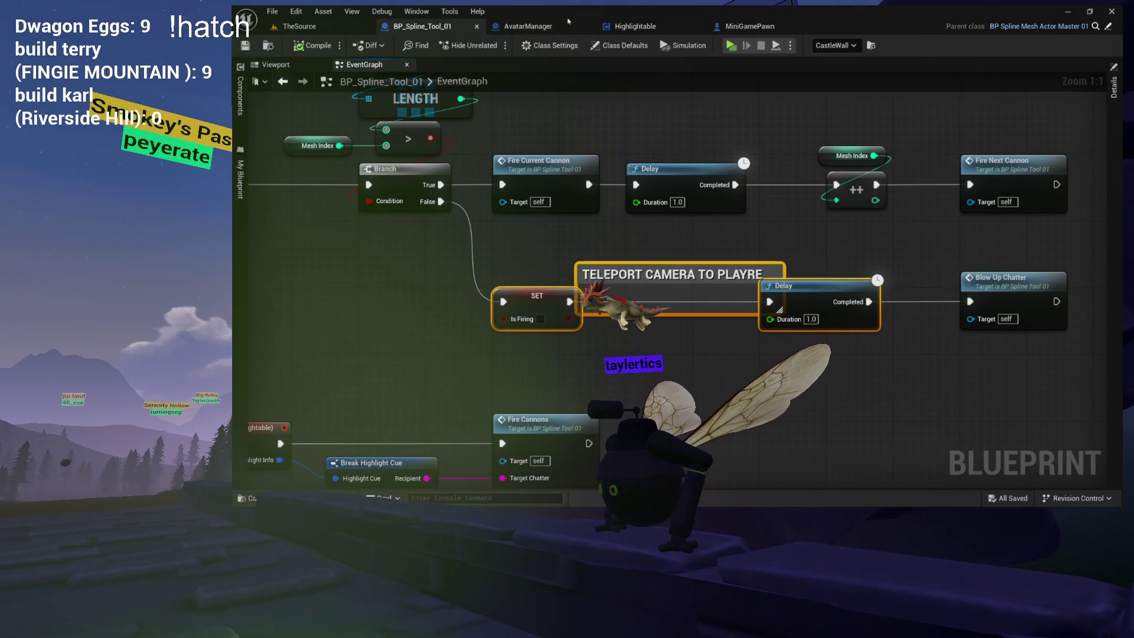
click(541, 27)
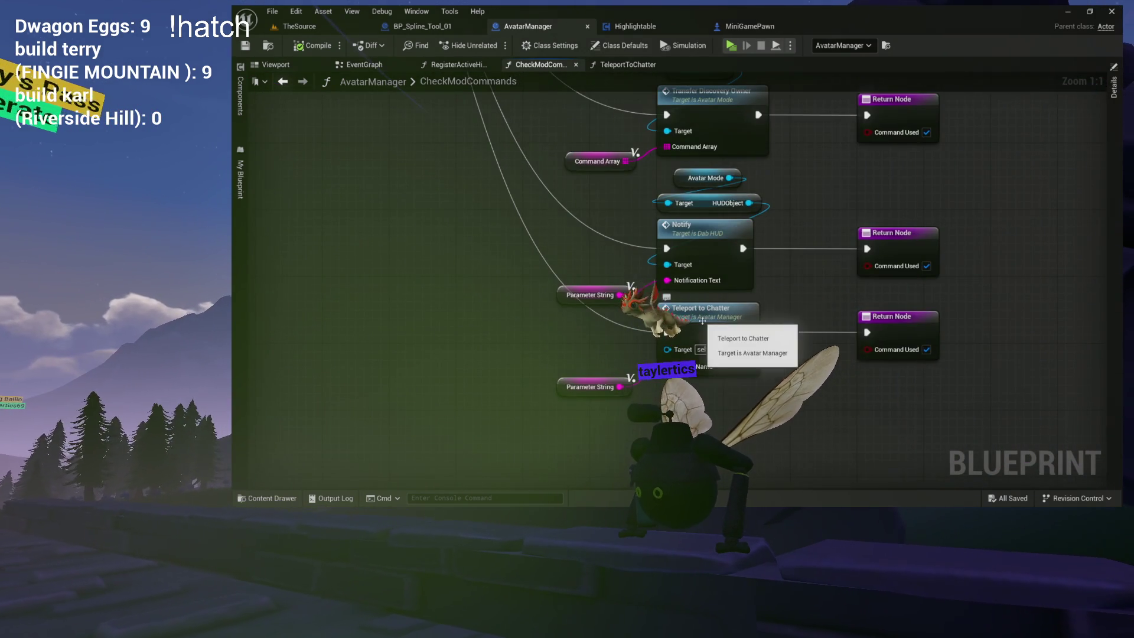
- Open the GetAvatarByChatterName function and filter the Output Log to LogBlueprintUserMessages only
double_click(702, 321)
double_click(645, 194)
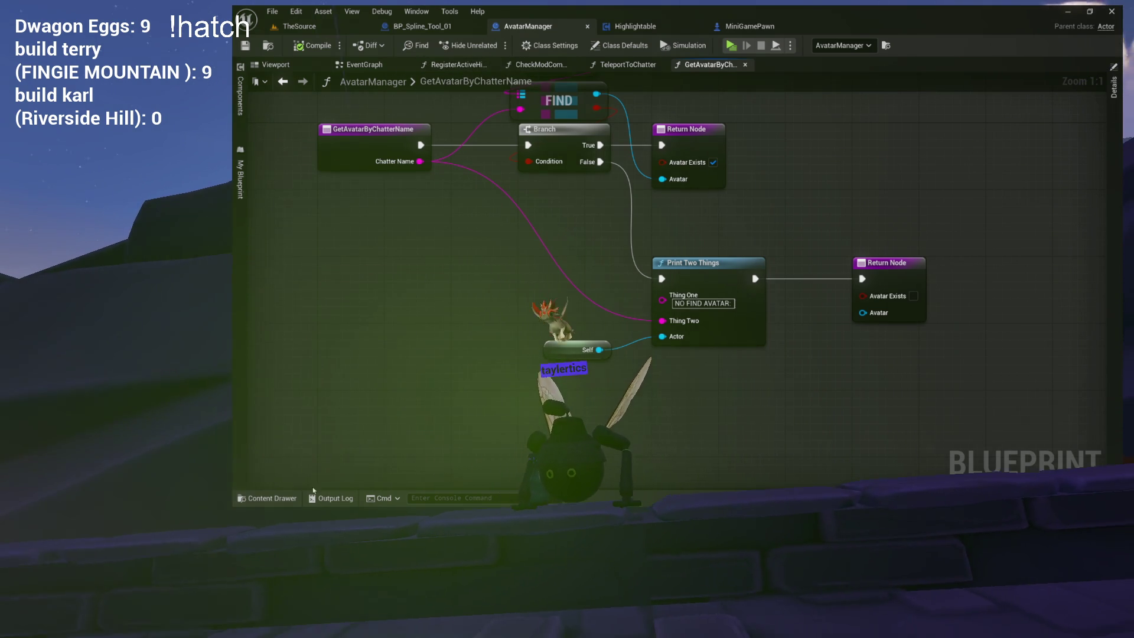
click(331, 498)
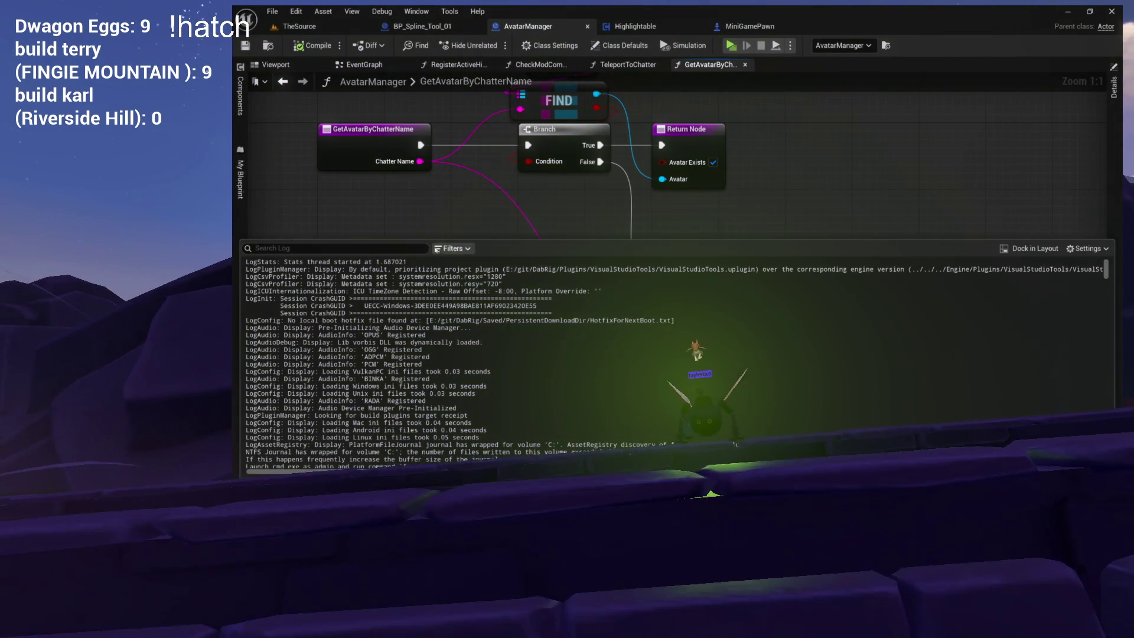
click(453, 248)
click(444, 332)
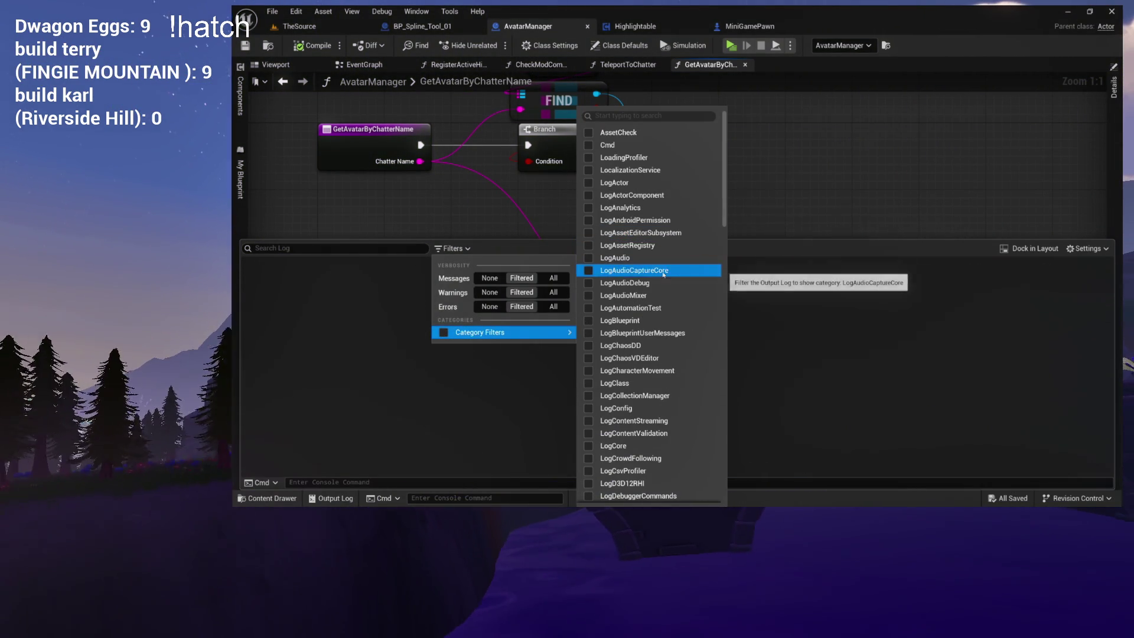
click(649, 334)
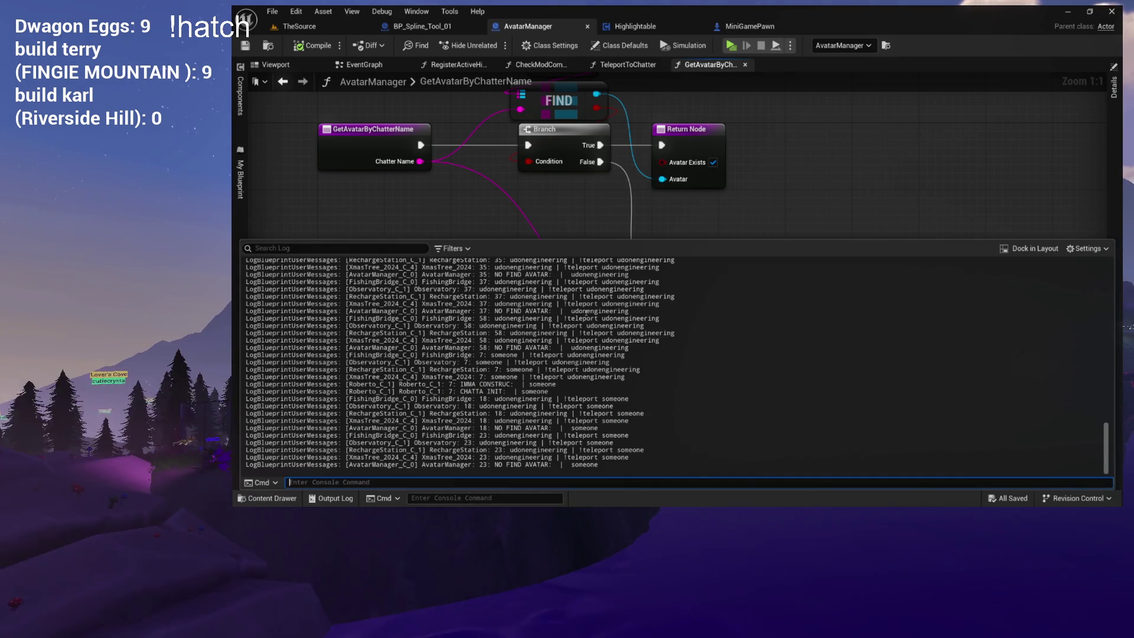
- Highlight 'someone' in the Observatory and NO FIND AVATAR log lines, then bring Print Two Things into view
drag(567, 355, 284, 354)
drag(580, 355, 587, 355)
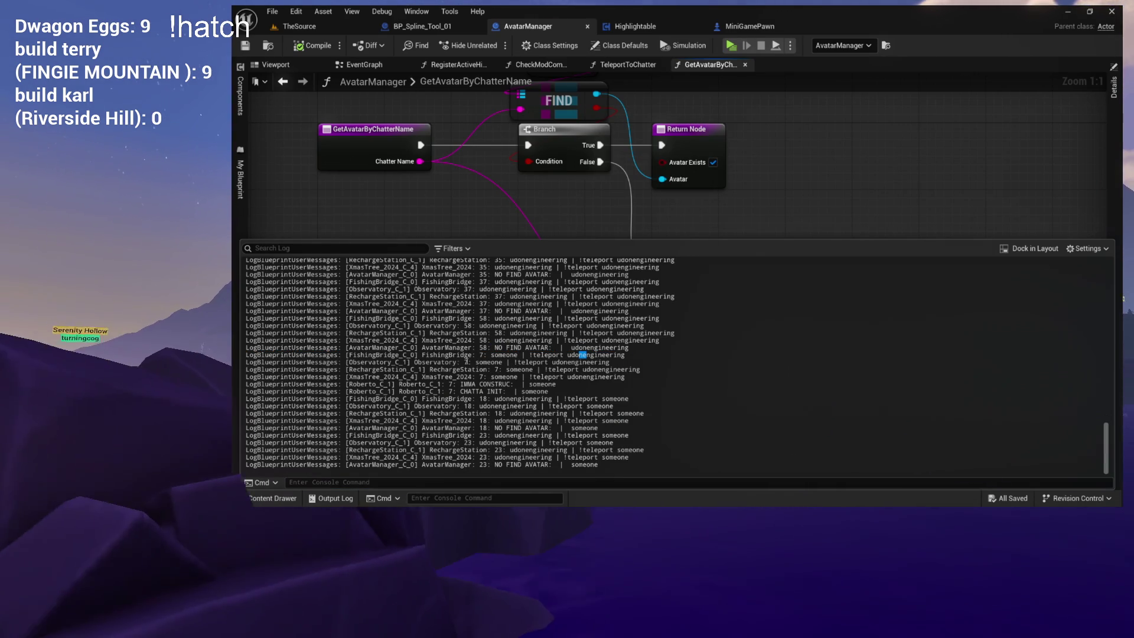
click(590, 353)
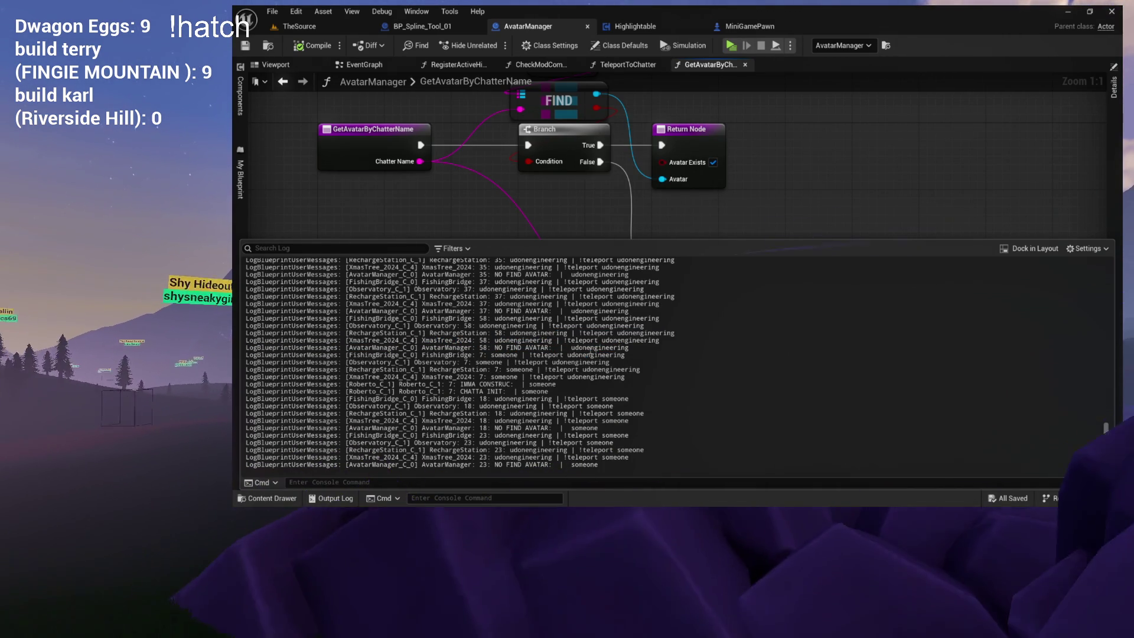
double_click(590, 348)
click(563, 381)
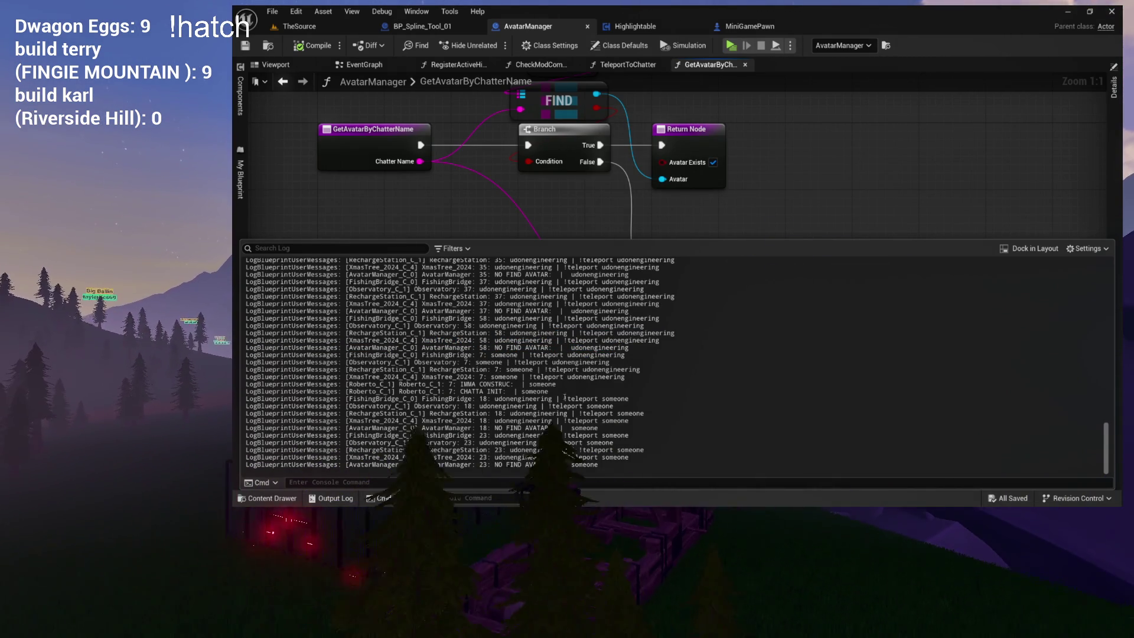
double_click(600, 442)
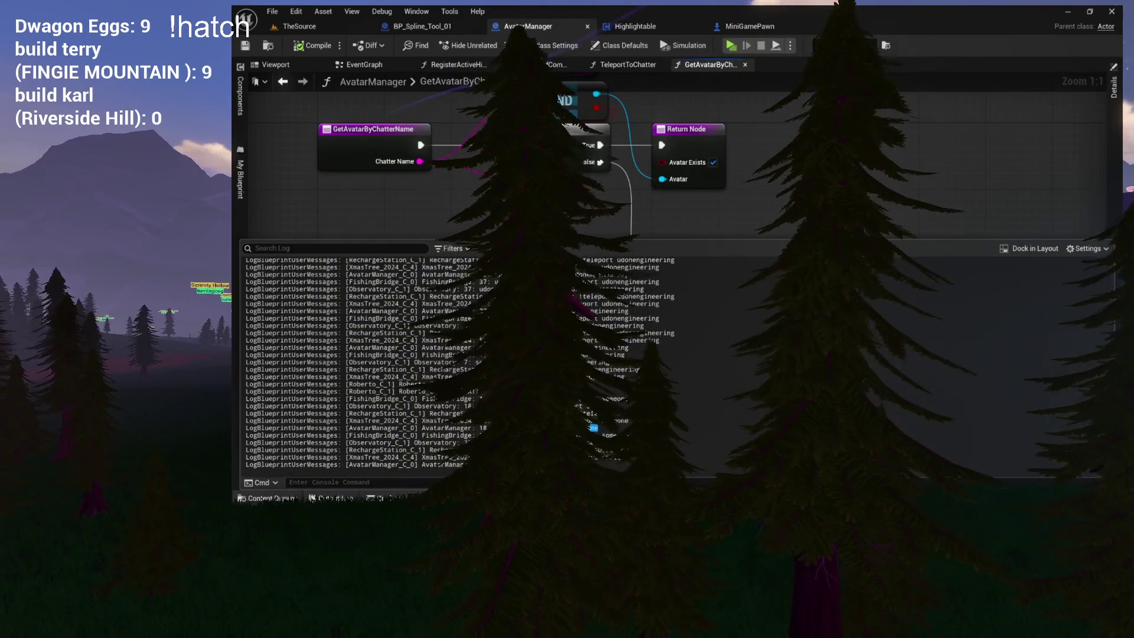
double_click(584, 427)
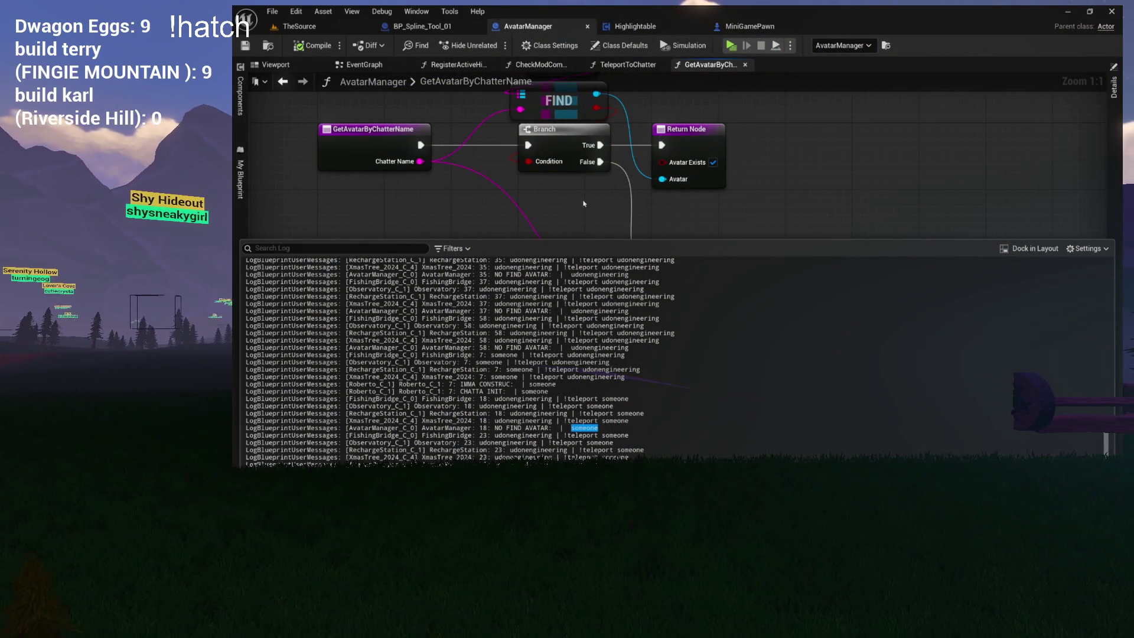
click(568, 204)
drag(568, 204, 612, 309)
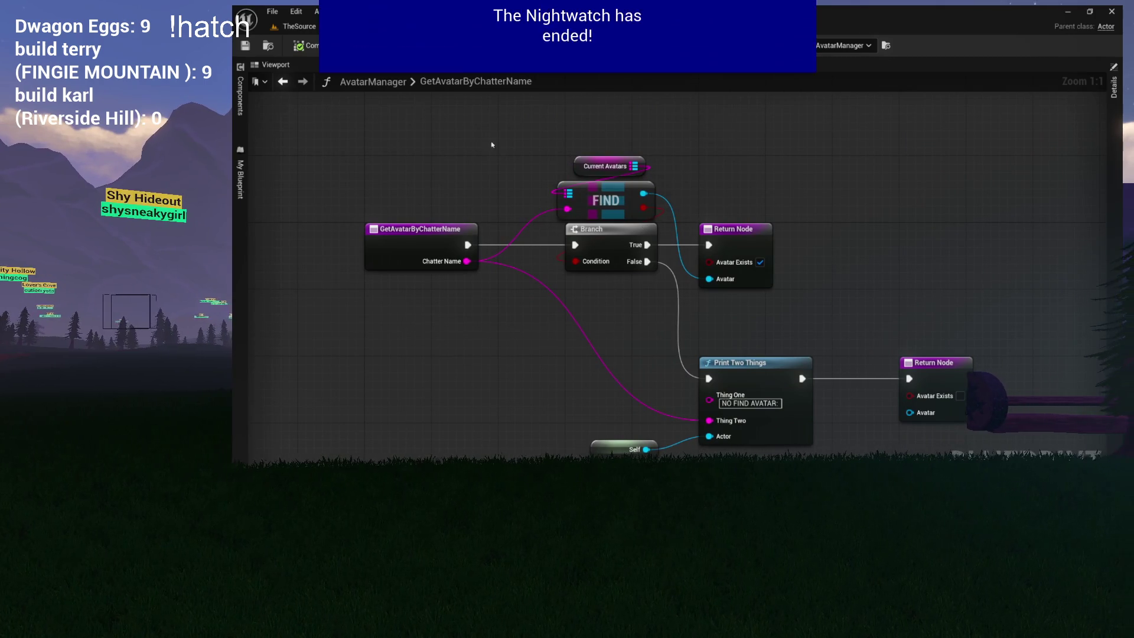
- Drag a second Current Avatars getter into place just below the Print Two Things node
drag(499, 148, 790, 261)
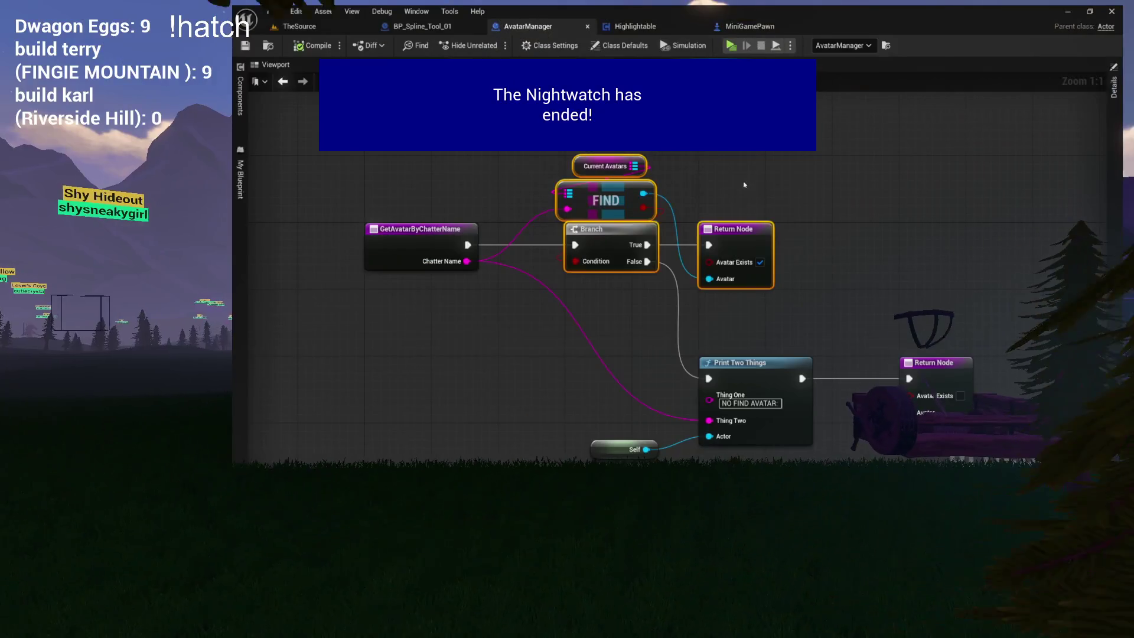
click(738, 183)
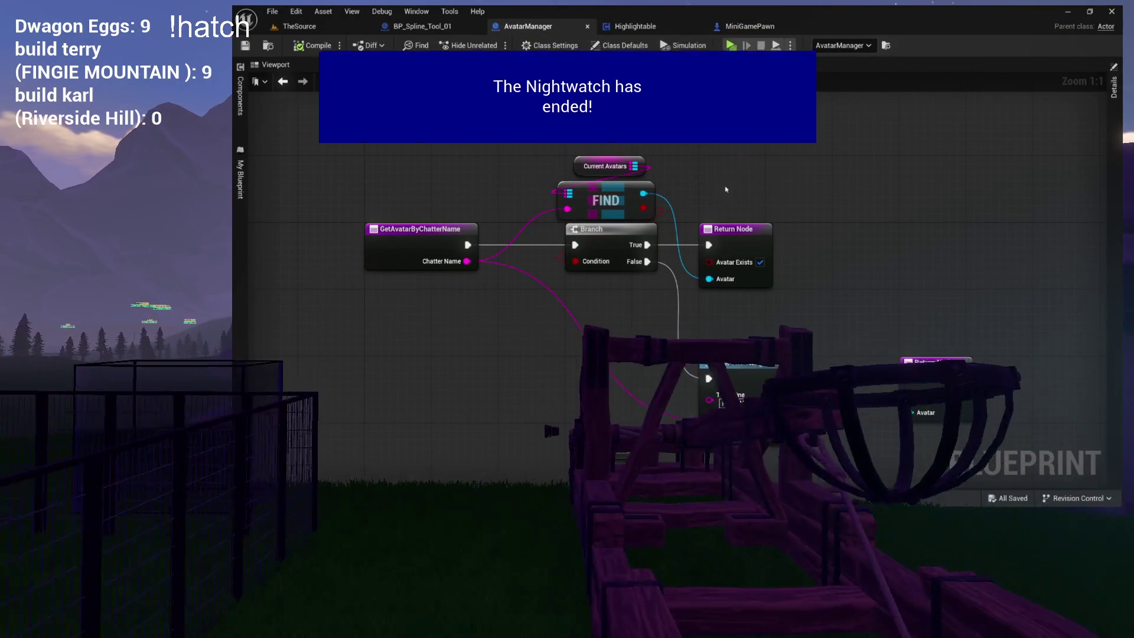
drag(727, 187, 664, 185)
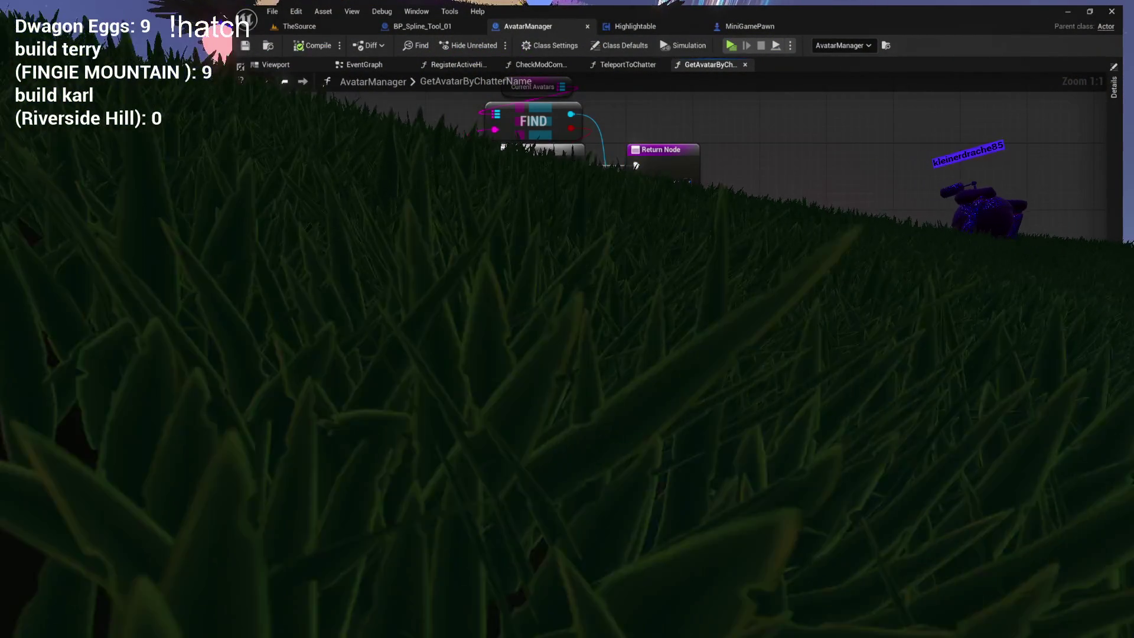
drag(384, 118, 347, 222)
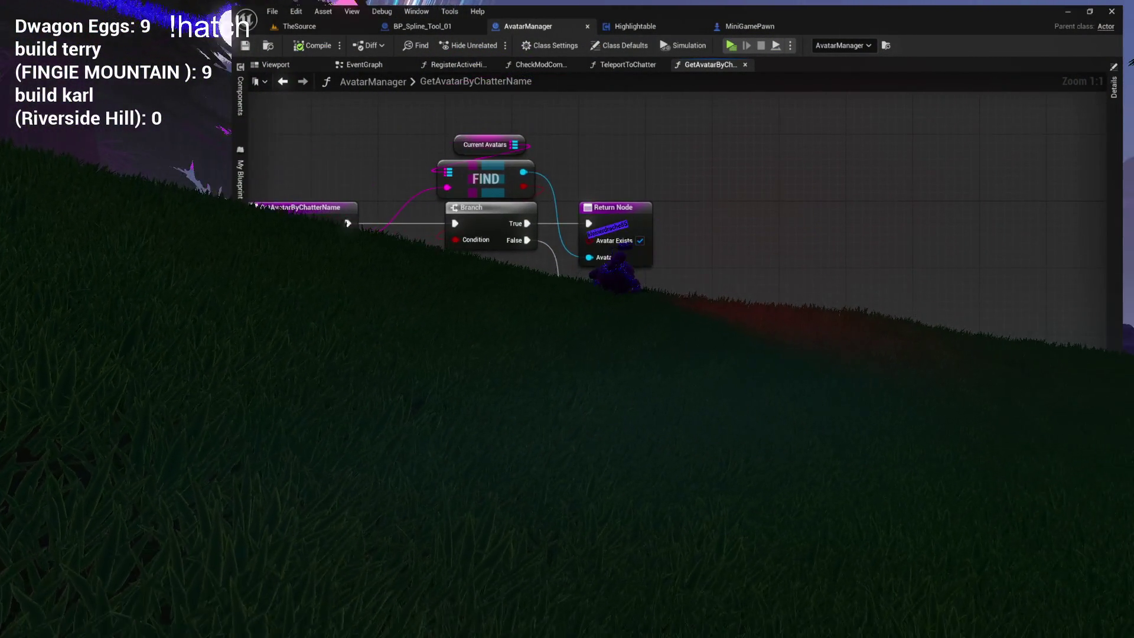
click(500, 147)
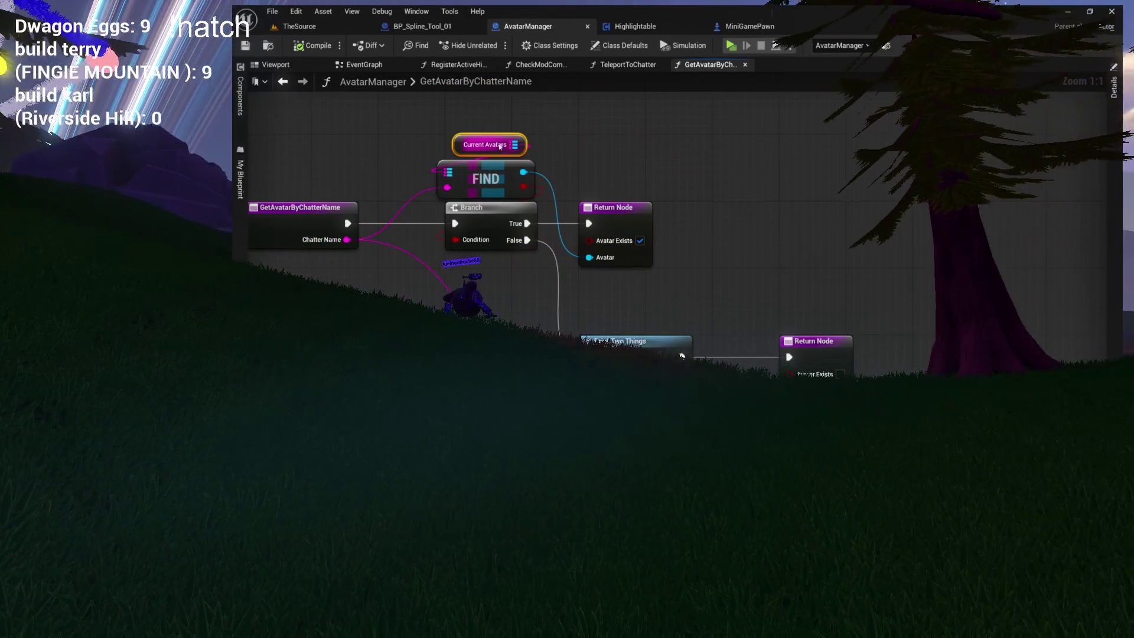
drag(499, 147, 488, 42)
mouse_move(595, 380)
mouse_down()
mouse_move(601, 364)
mouse_move(641, 371)
mouse_move(605, 365)
mouse_move(659, 177)
mouse_up()
- Search 'fore' from Current Avatars to add a For Each Loop (Map) node, centered in view
text(fore)
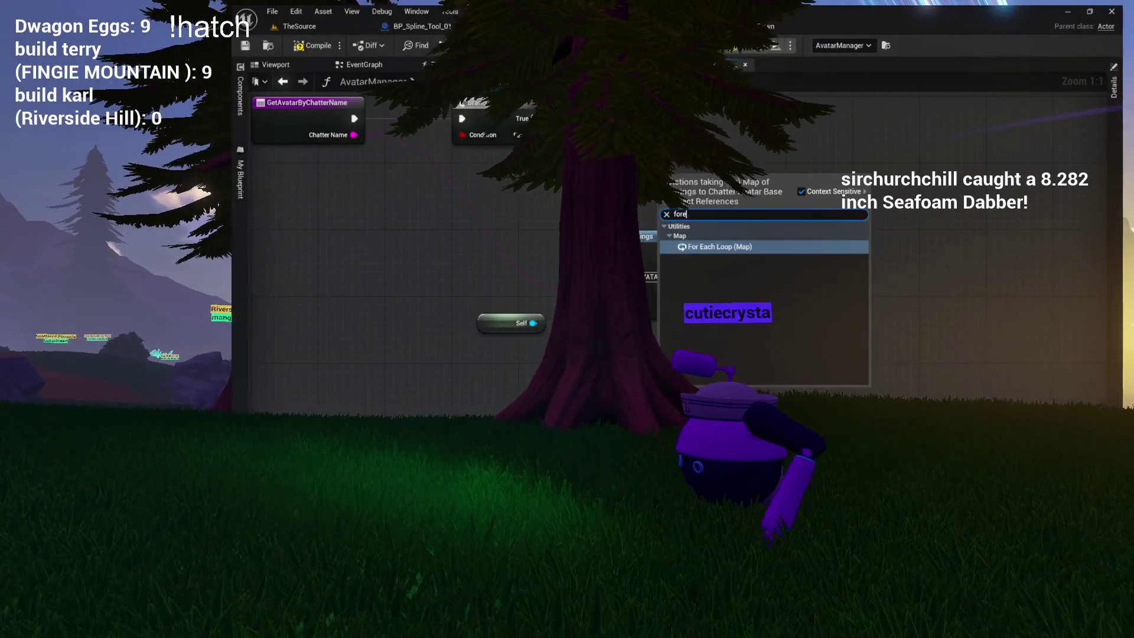
key(Return)
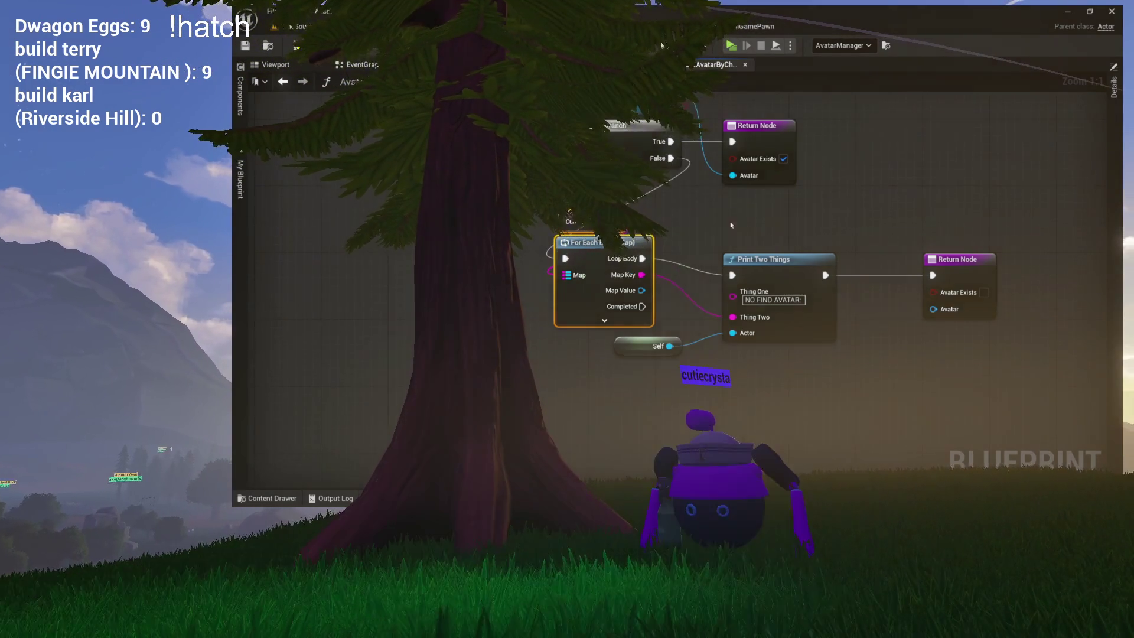
drag(731, 225, 634, 240)
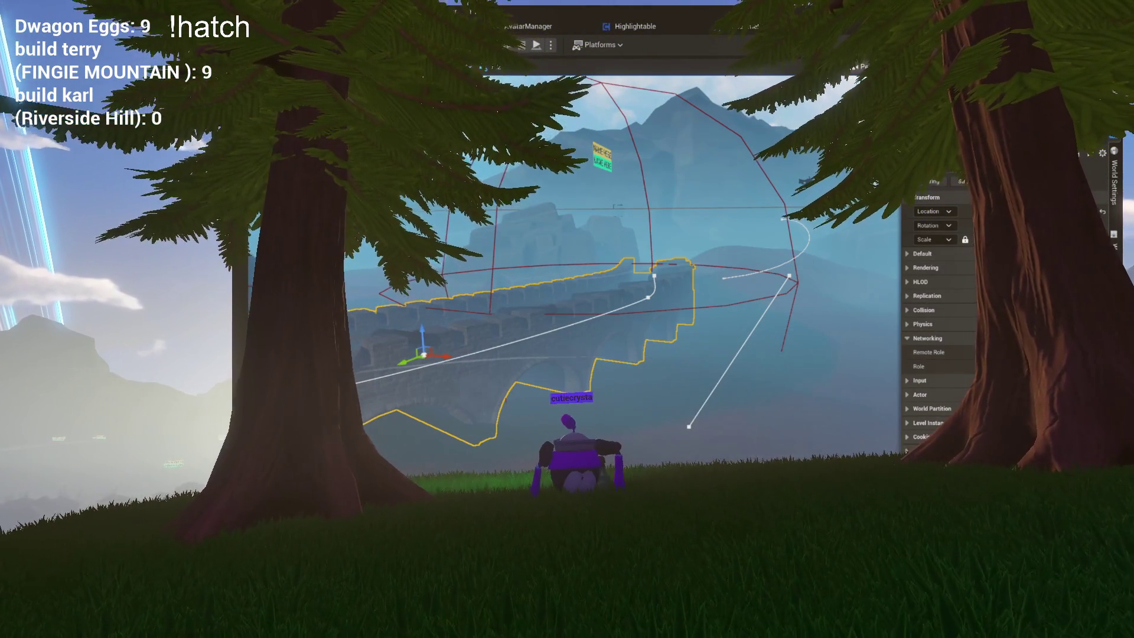
- Clear the Output Log, then test the !teleport chat command in a standalone game preview
right_click(545, 363)
click(546, 366)
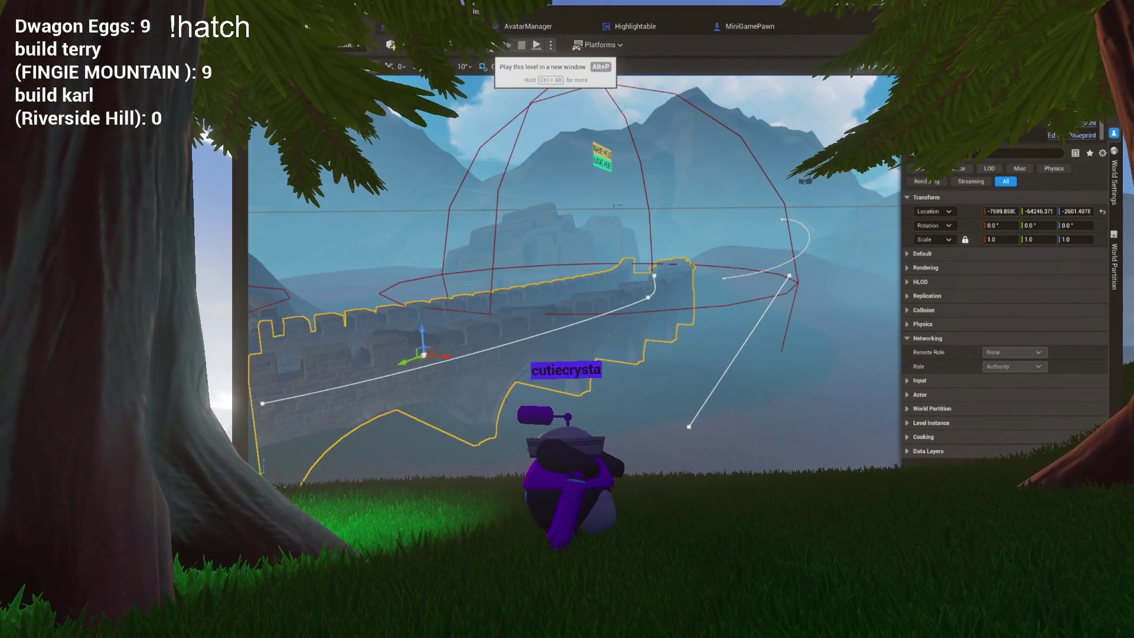
click(490, 46)
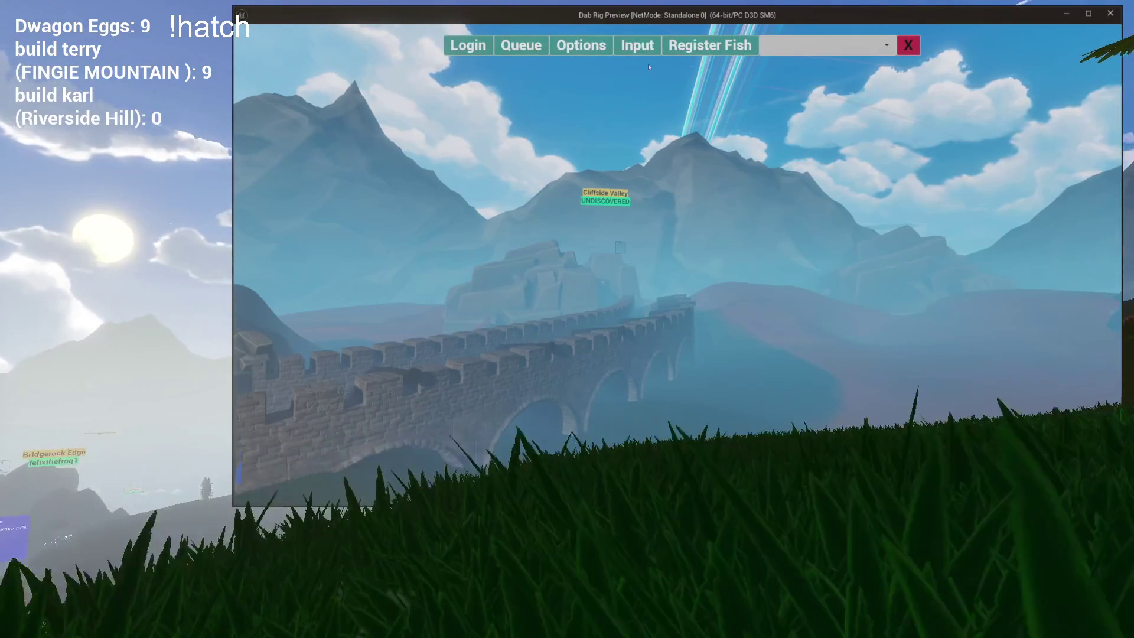
click(652, 49)
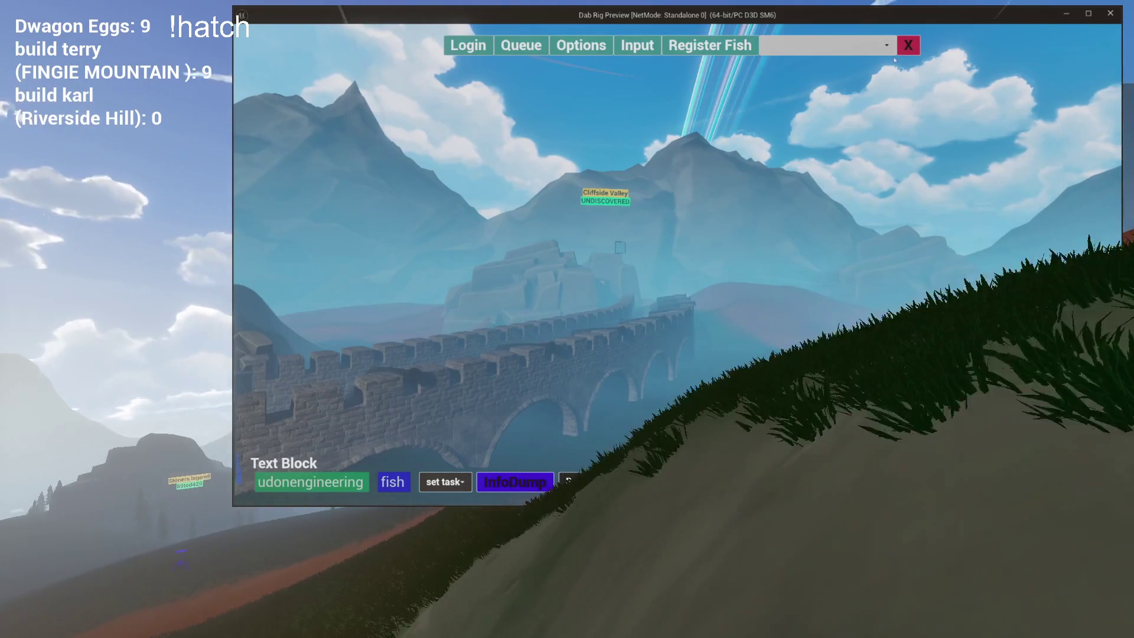
click(907, 45)
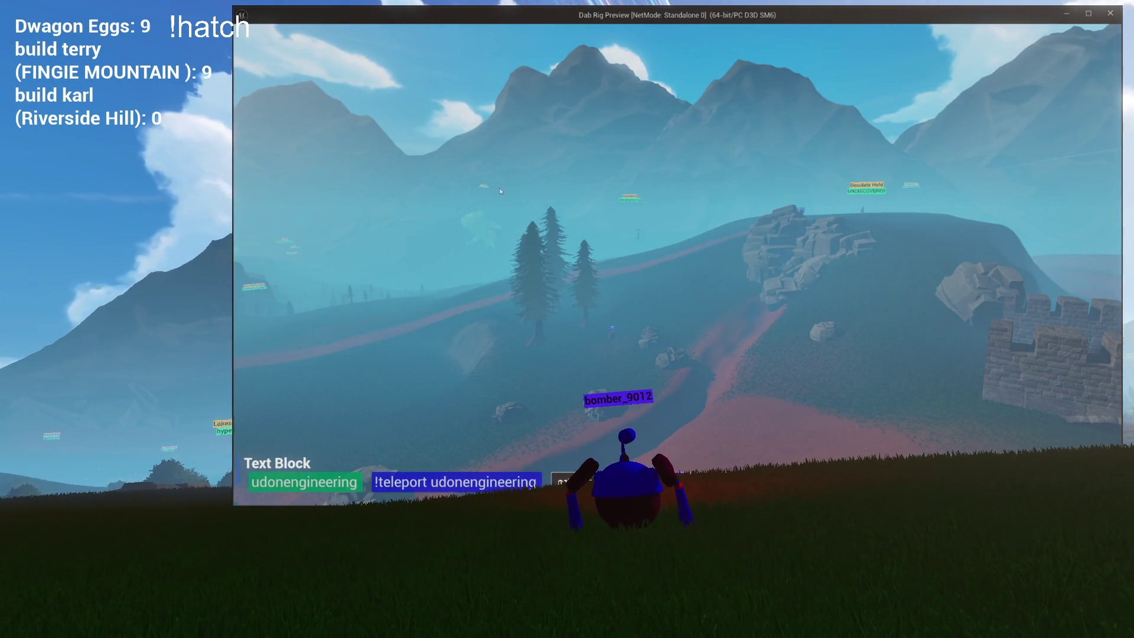
key(Escape)
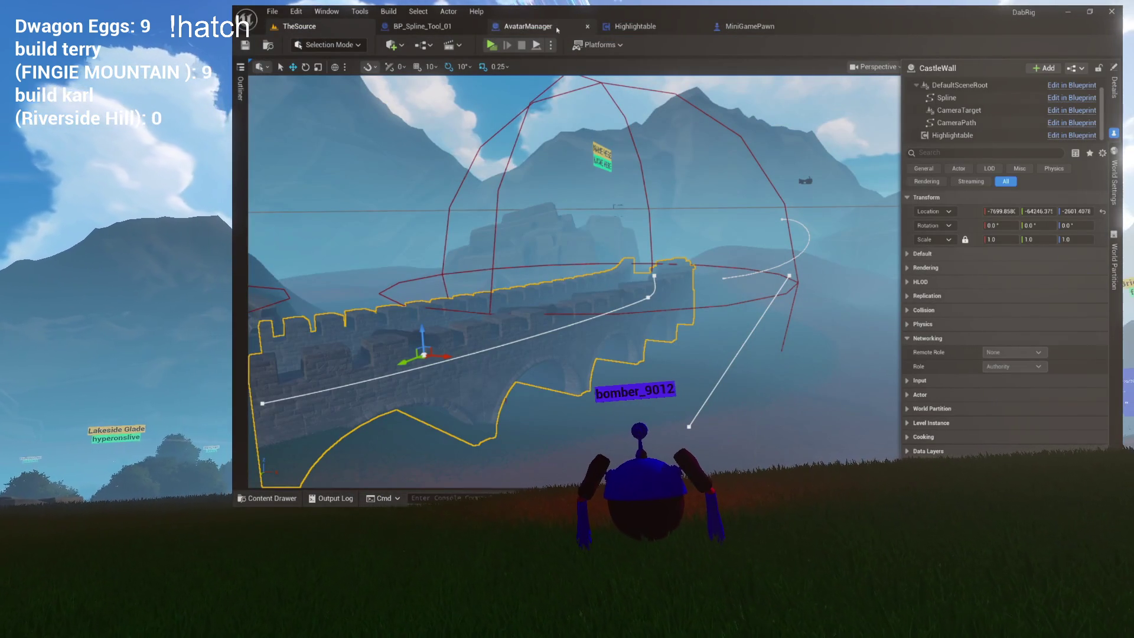
- Switch through the Highlightable and MiniGamePawn tabs to the AvatarManager blueprint
click(637, 27)
click(746, 28)
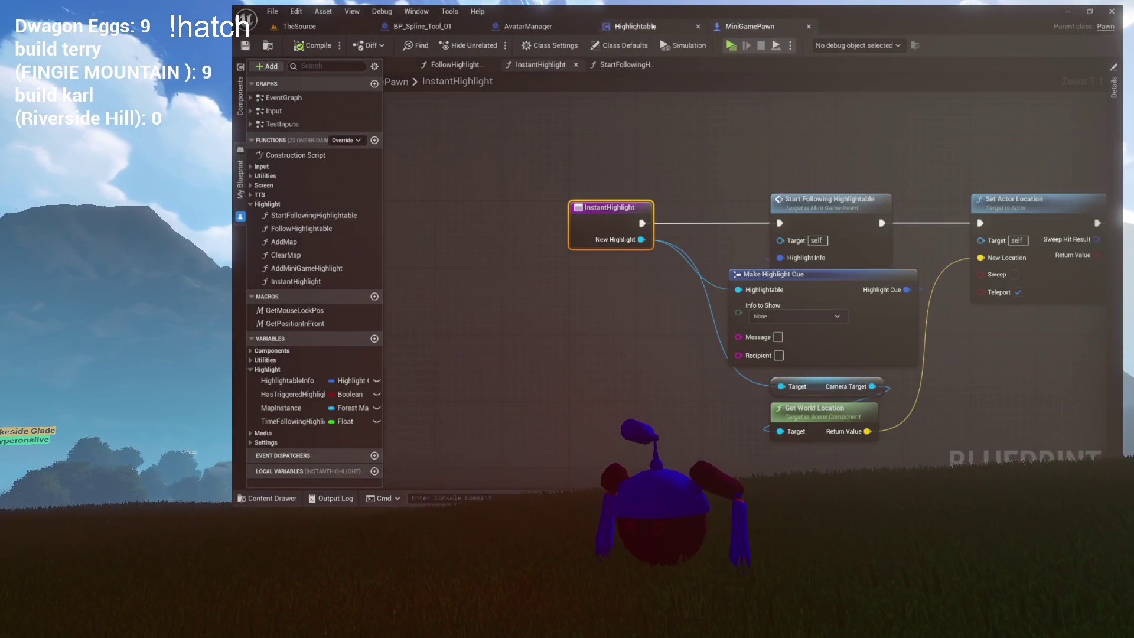
click(527, 27)
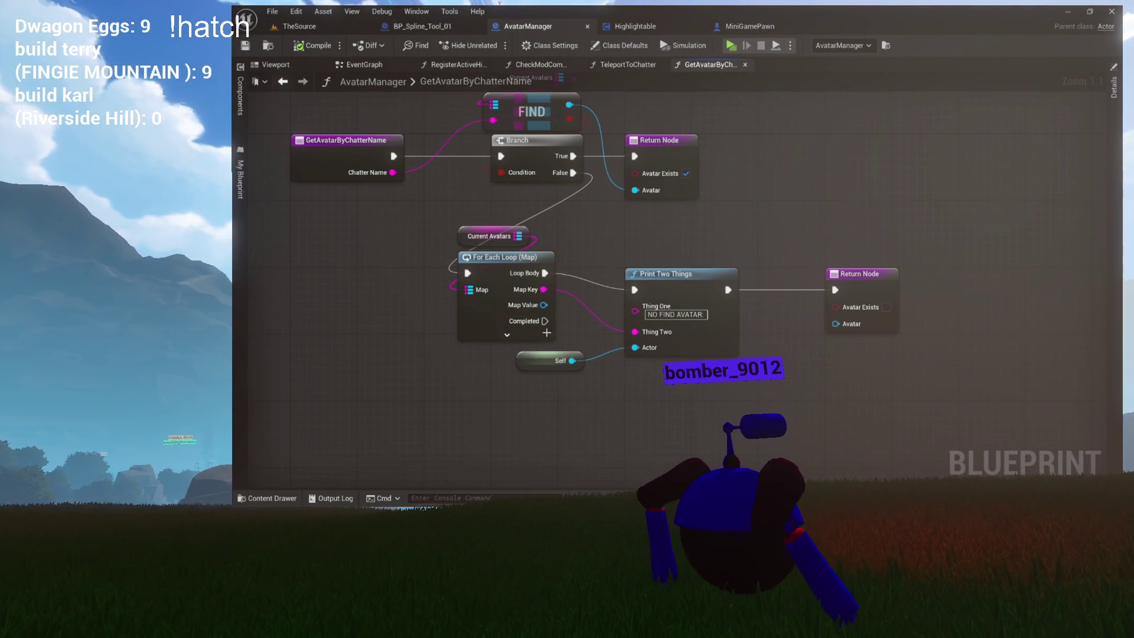
- Inspect the NO FIND AVATAR entries in the Output Log, then return to the graph
click(320, 499)
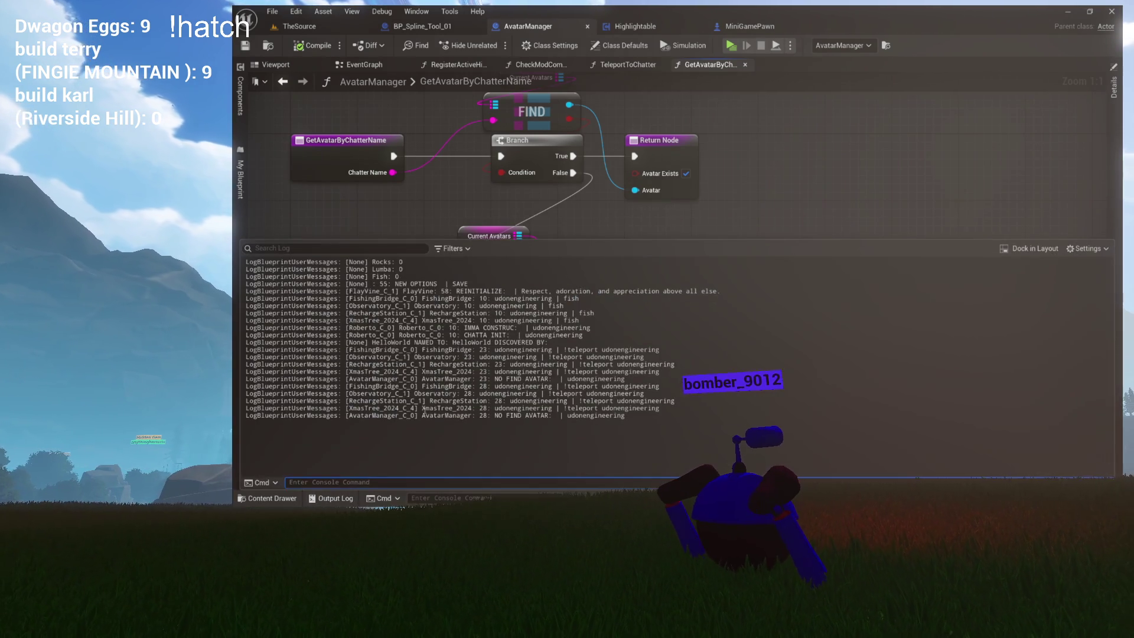
drag(495, 361, 631, 414)
click(630, 407)
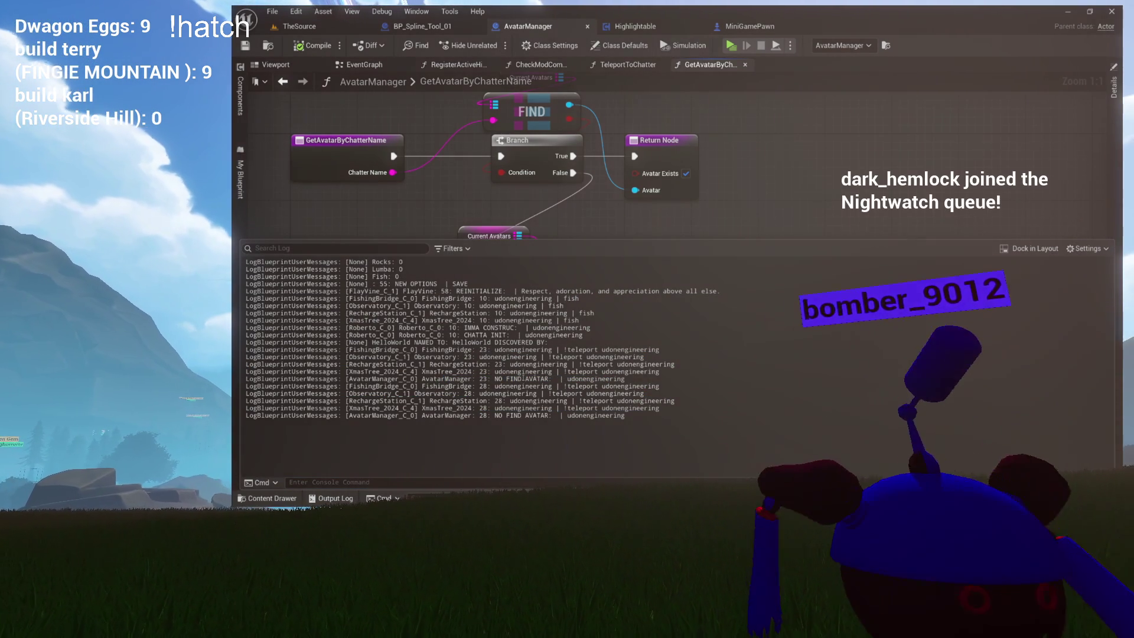
drag(515, 379, 625, 379)
drag(518, 416, 624, 415)
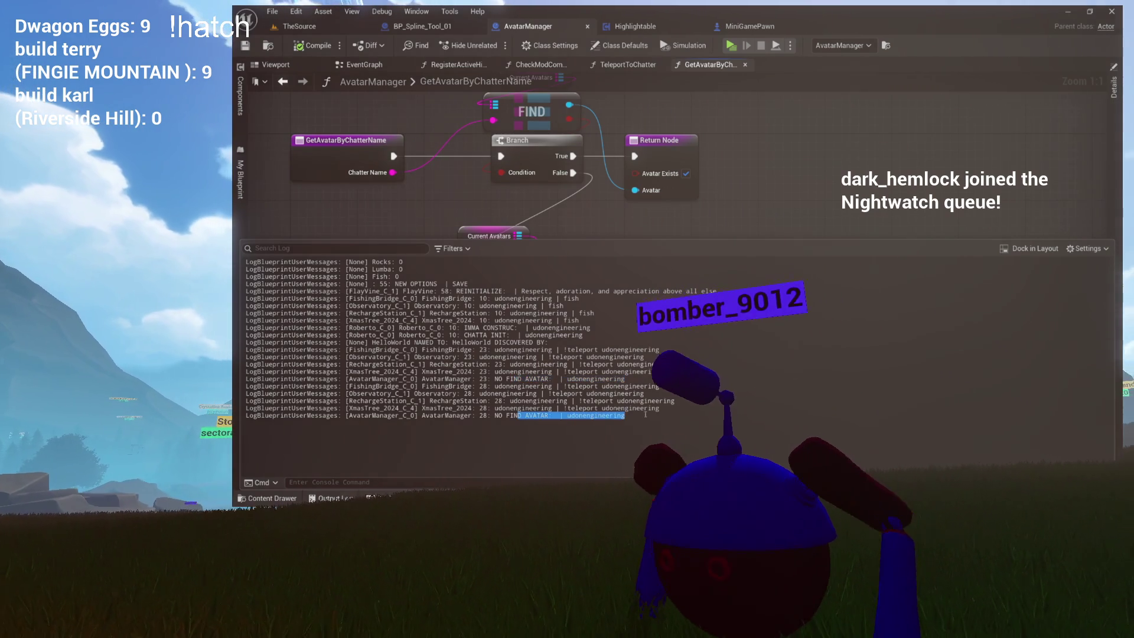
click(581, 220)
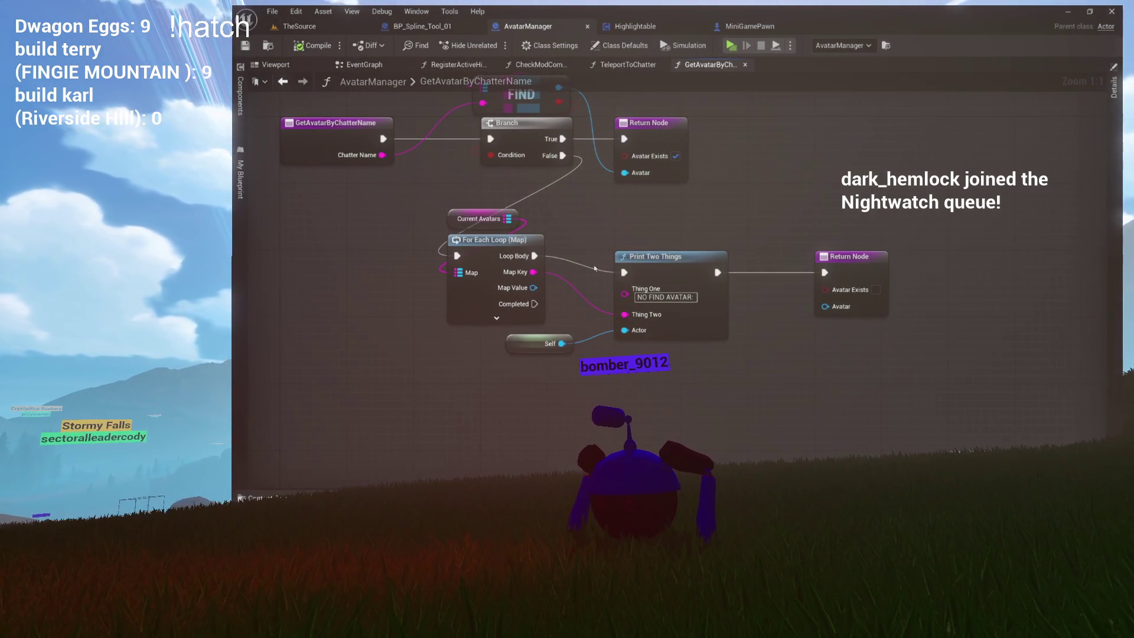
drag(598, 267, 643, 278)
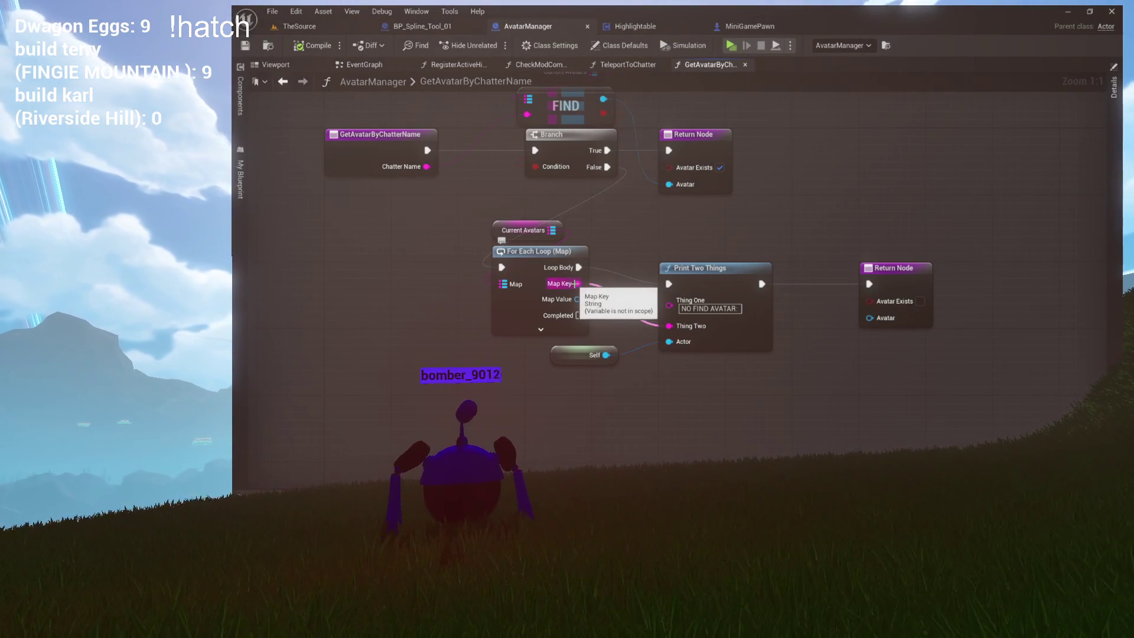
- Wire the loop's Map Key into Thing Two, then copy-paste a duplicate Print Two Things node
drag(575, 283, 669, 325)
click(705, 268)
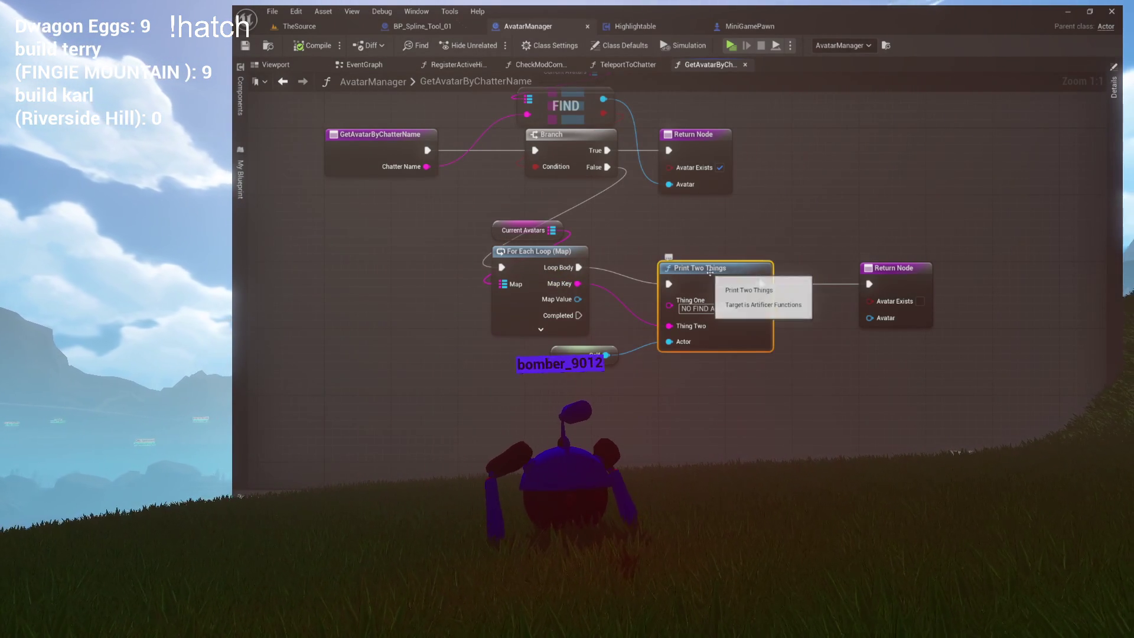
key(ctrl+c)
key(ctrl+v)
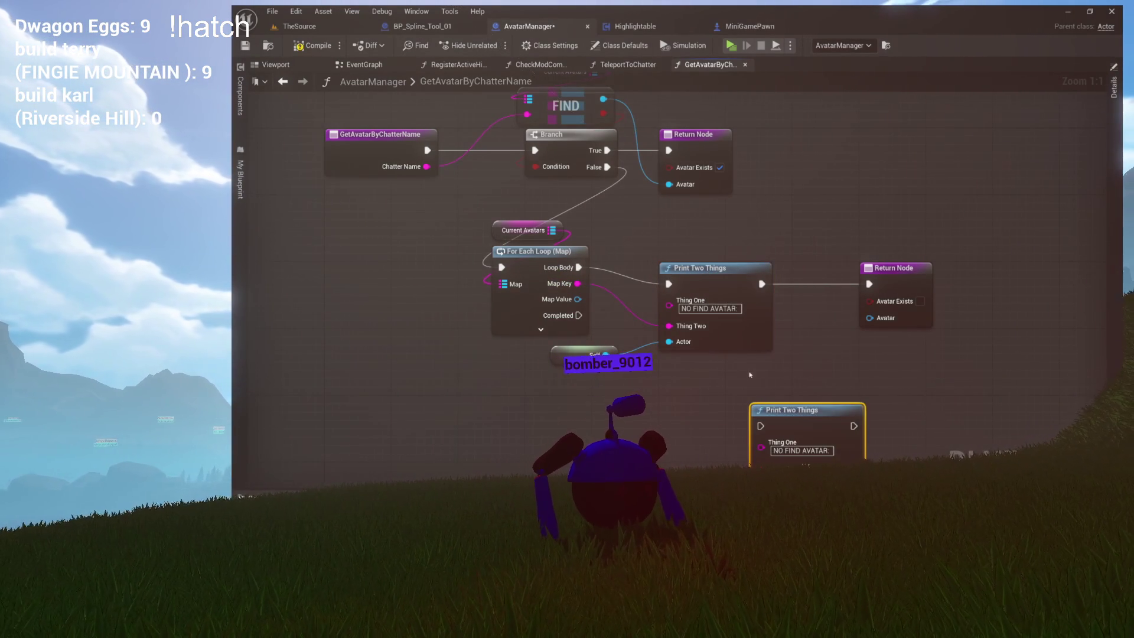
drag(756, 377, 717, 362)
mouse_move(582, 260)
mouse_down()
mouse_move(608, 292)
mouse_move(657, 301)
mouse_up()
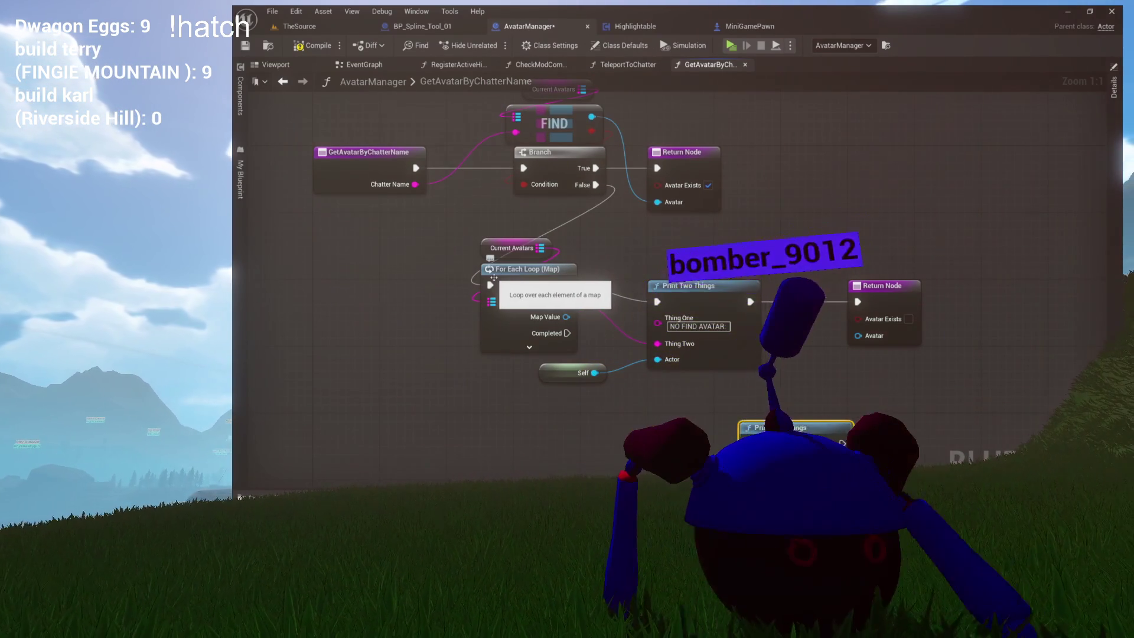
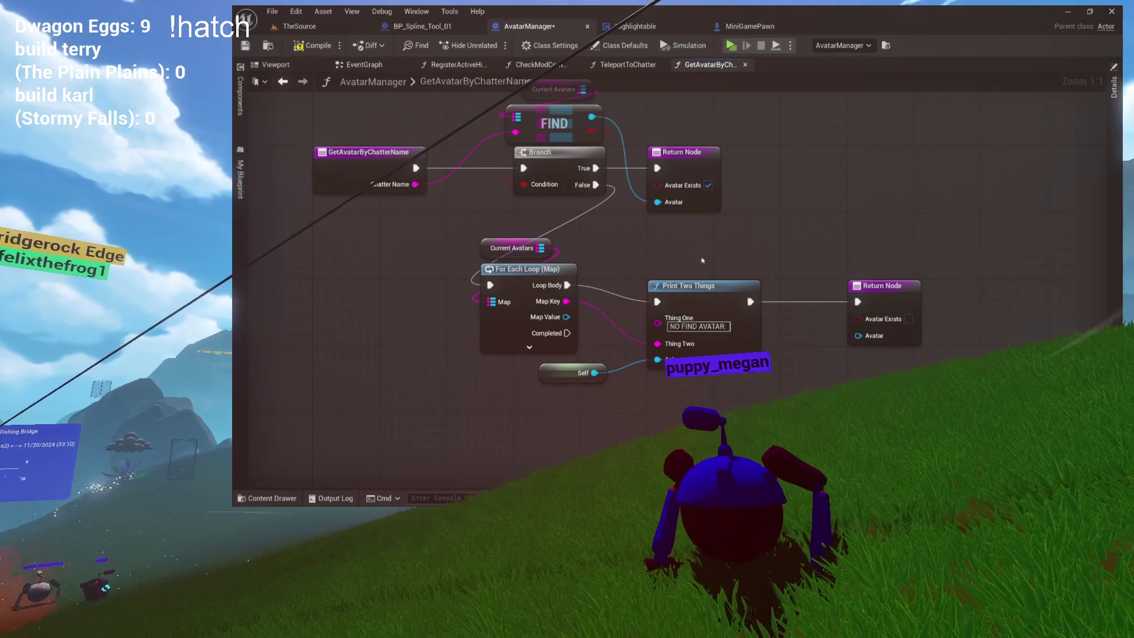
- Paste a Print Two Things node and rearrange the Self, For Each Loop and Current Avatars nodes
key(ctrl+v)
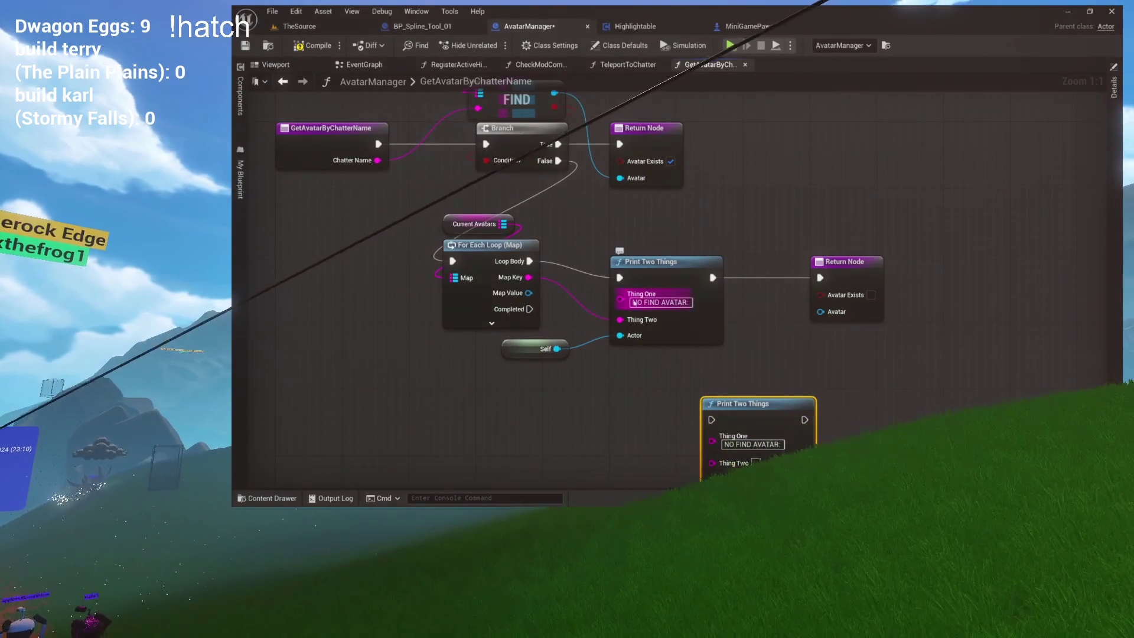
scroll(659, 255, up, 6)
drag(659, 256, 783, 199)
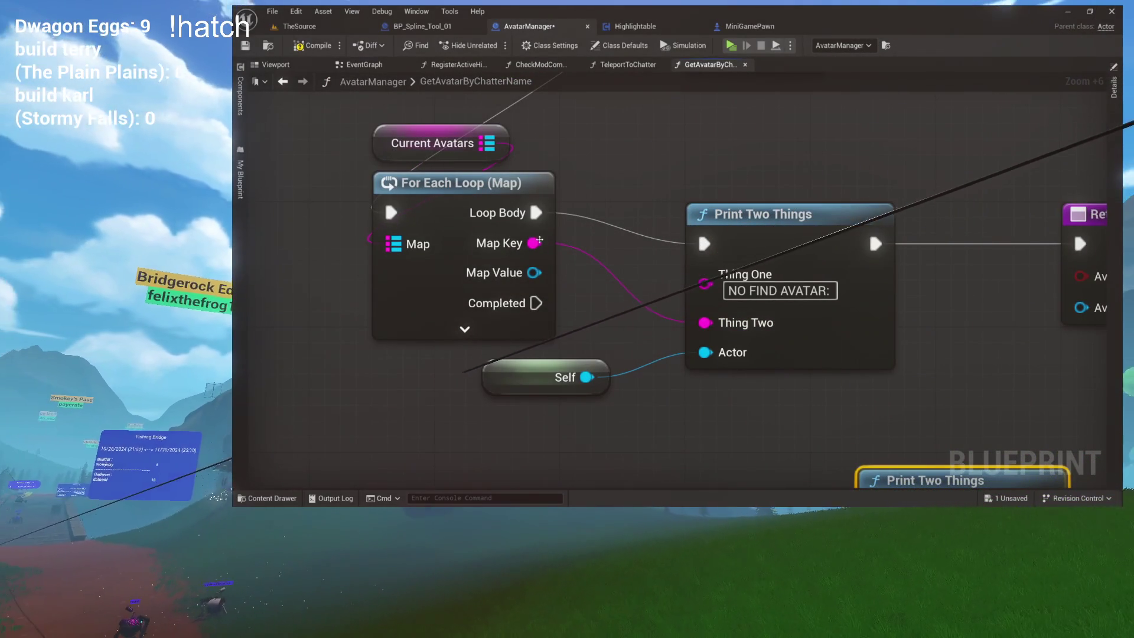
drag(549, 387, 549, 434)
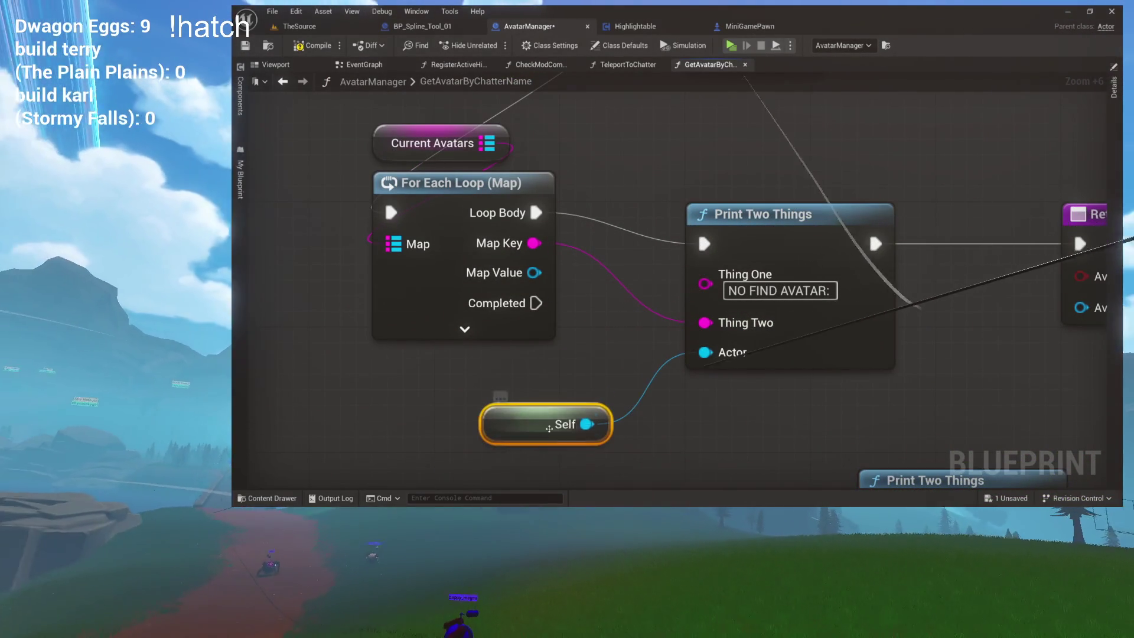
drag(499, 194, 578, 225)
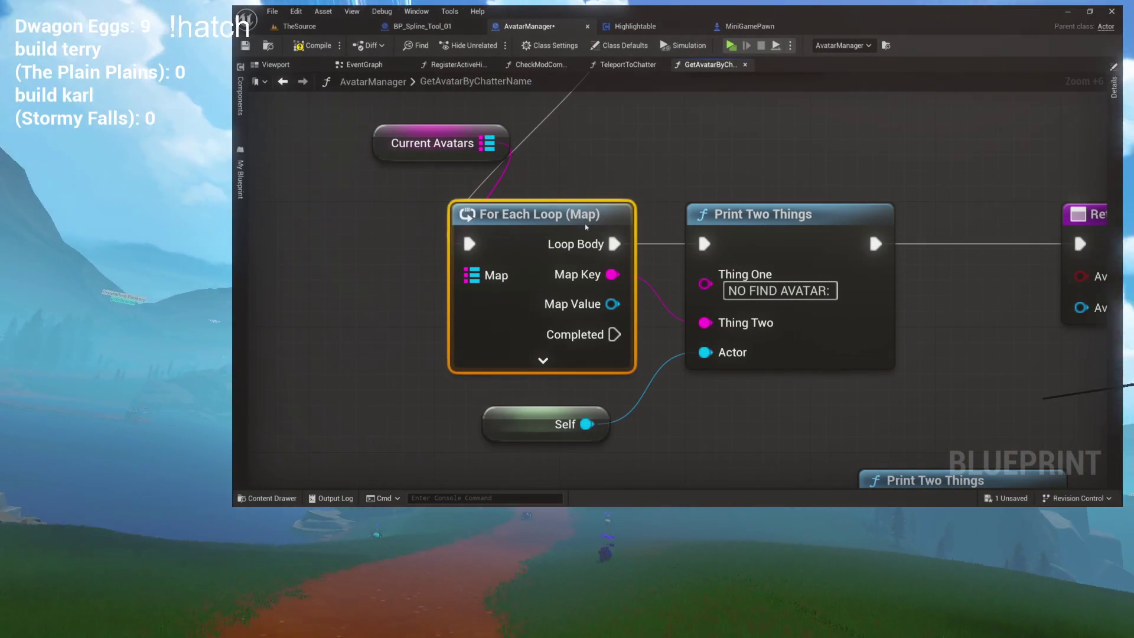
drag(388, 148, 465, 163)
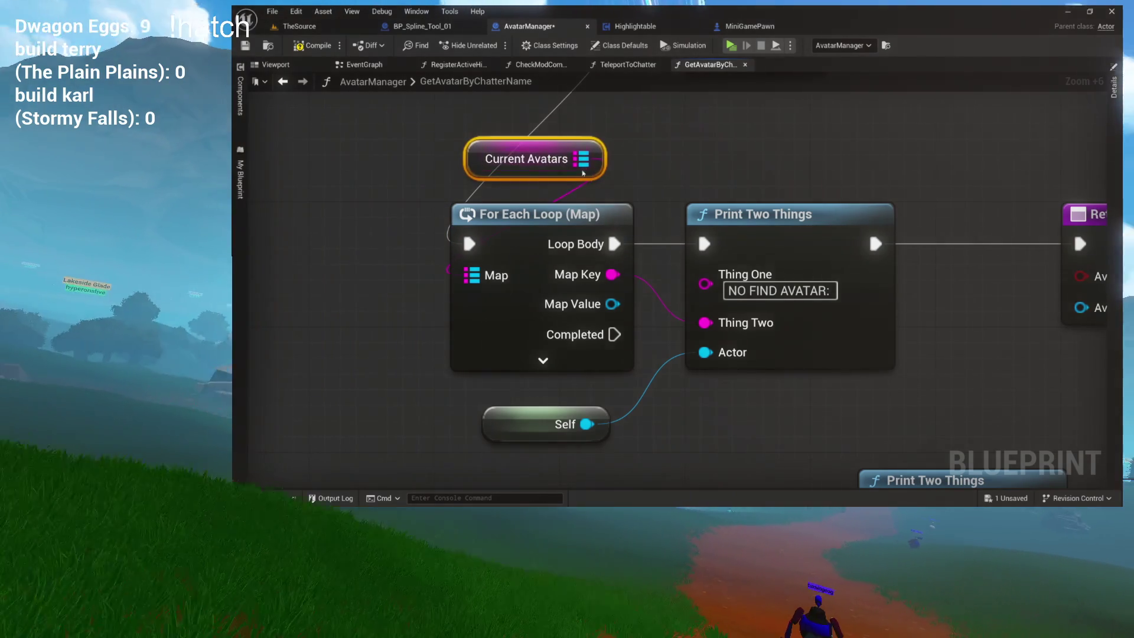
drag(693, 249, 605, 251)
mouse_move(548, 276)
mouse_down()
mouse_move(548, 262)
mouse_move(564, 322)
mouse_move(638, 339)
mouse_up()
scroll(638, 338, down, 1)
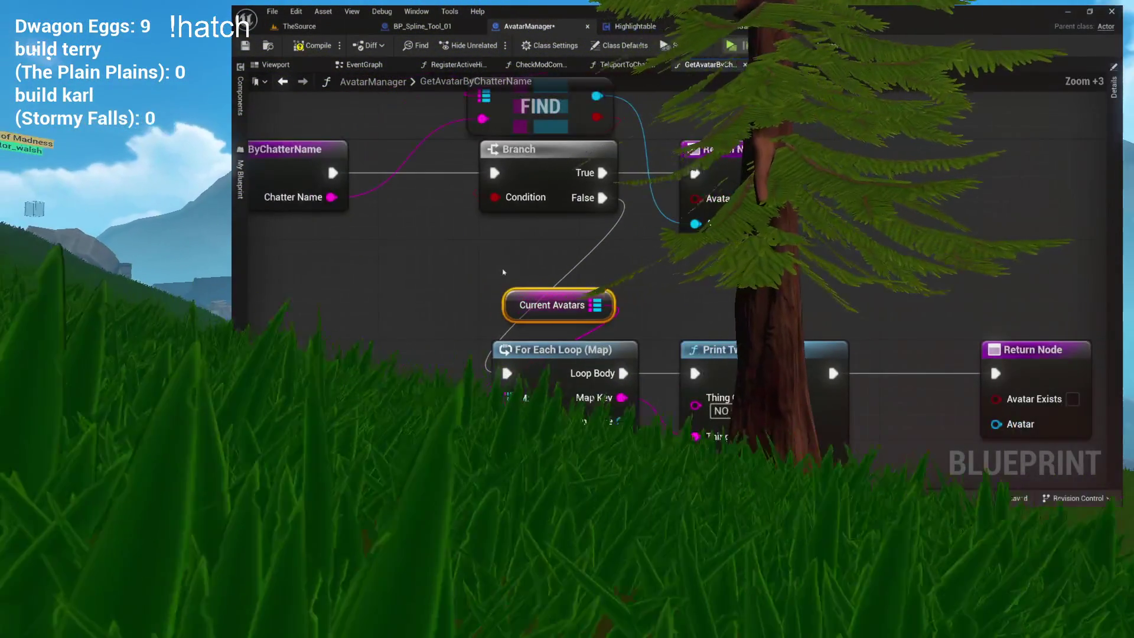
- Wire Chatter Name into Print Two Things' Thing One pin and compile the AvatarManager blueprint
mouse_move(331, 197)
mouse_down()
mouse_move(480, 276)
mouse_move(638, 385)
mouse_move(697, 405)
mouse_up()
drag(697, 405, 626, 310)
scroll(626, 310, up, 2)
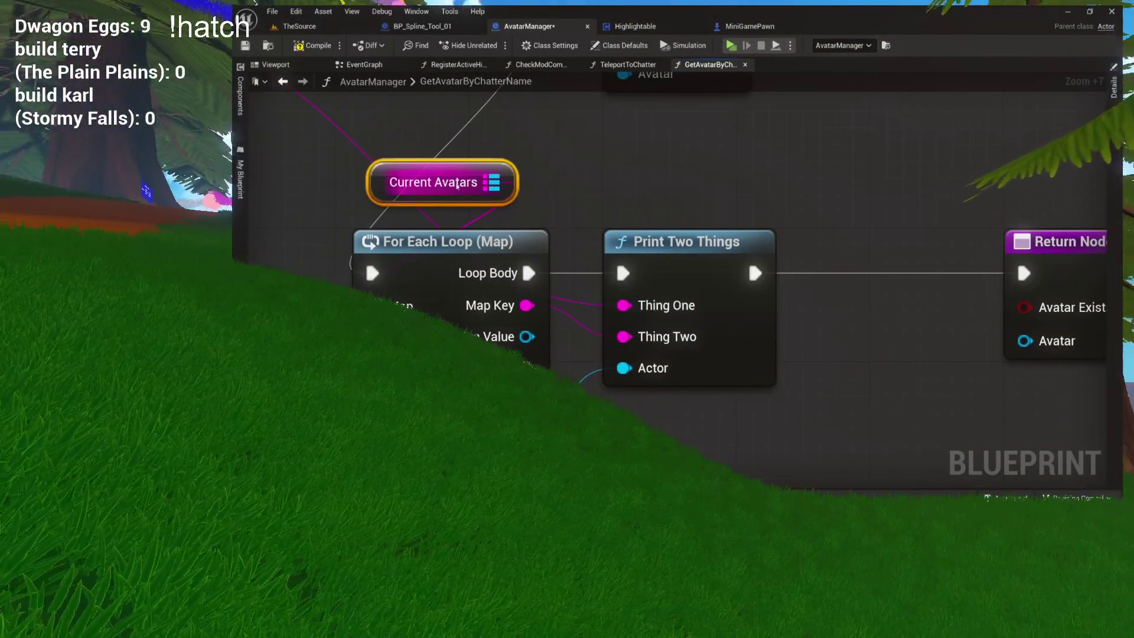
drag(531, 219, 677, 349)
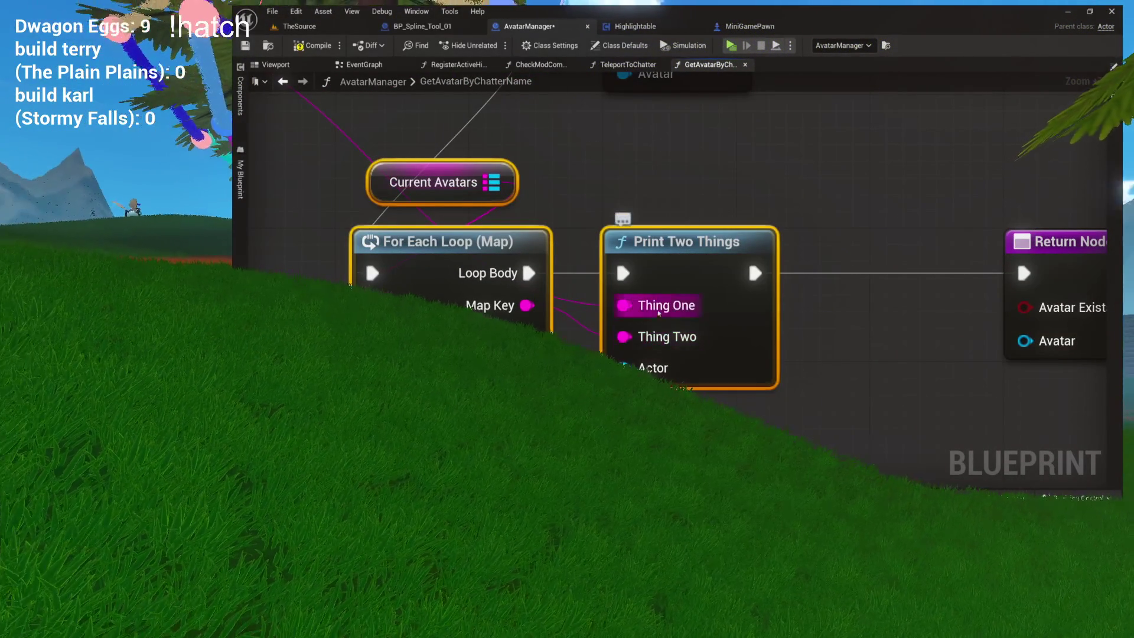
click(314, 53)
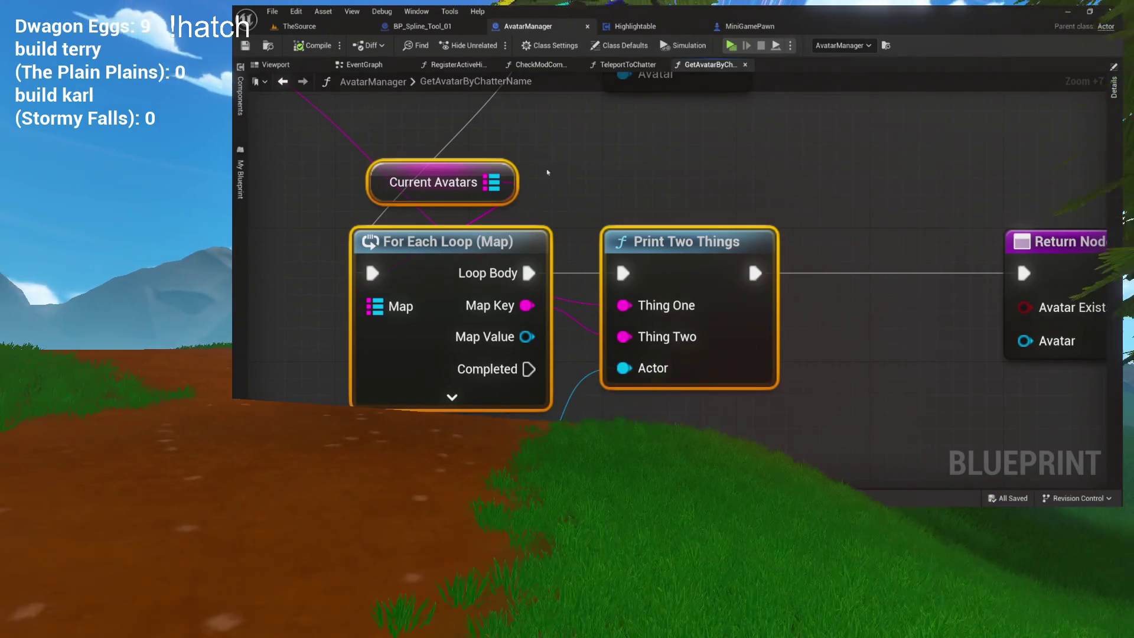
- Select the Current Avatars, For Each Loop and Print Two Things nodes and trace the Chatter Name wire
click(703, 186)
drag(704, 187, 727, 180)
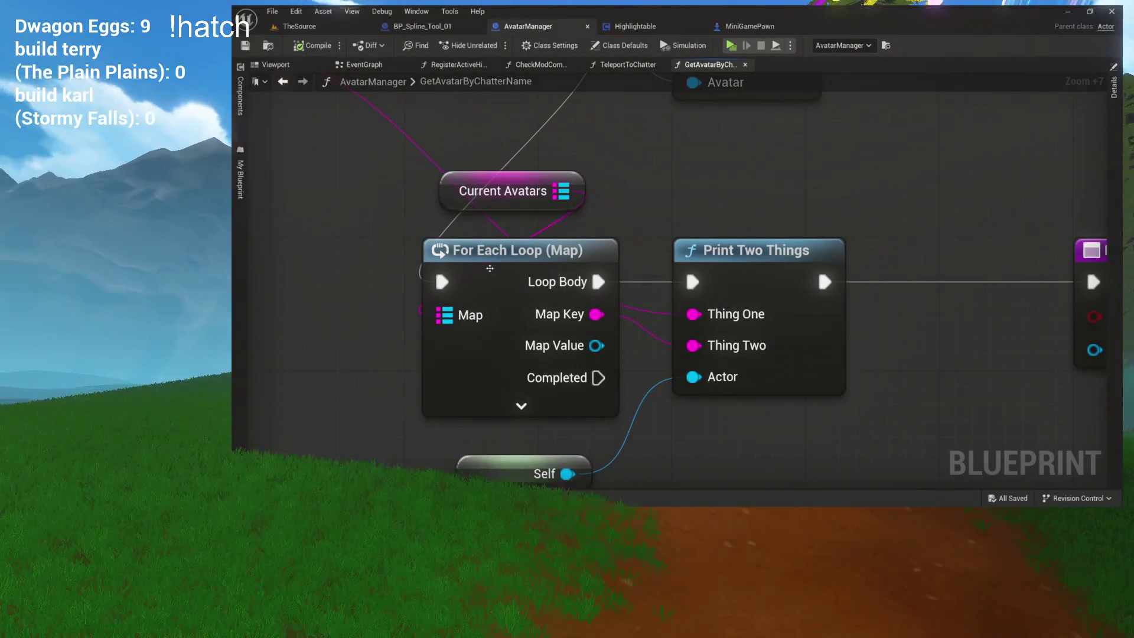
drag(505, 159, 685, 271)
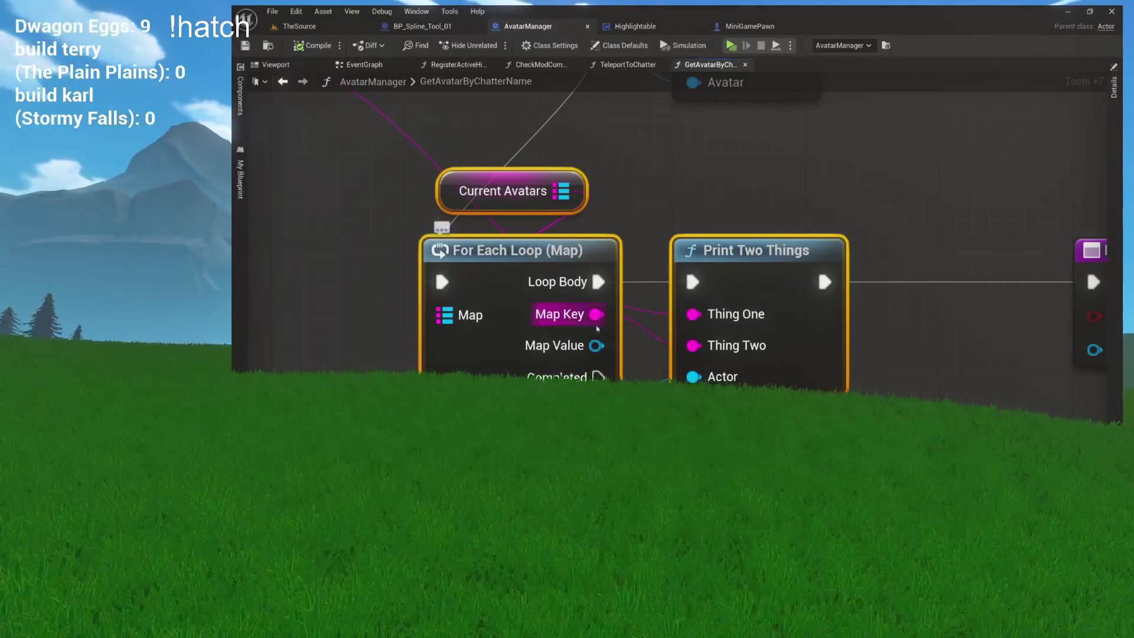
mouse_move(602, 327)
mouse_down()
mouse_move(721, 321)
mouse_move(330, 119)
mouse_move(390, 173)
mouse_move(362, 173)
mouse_up()
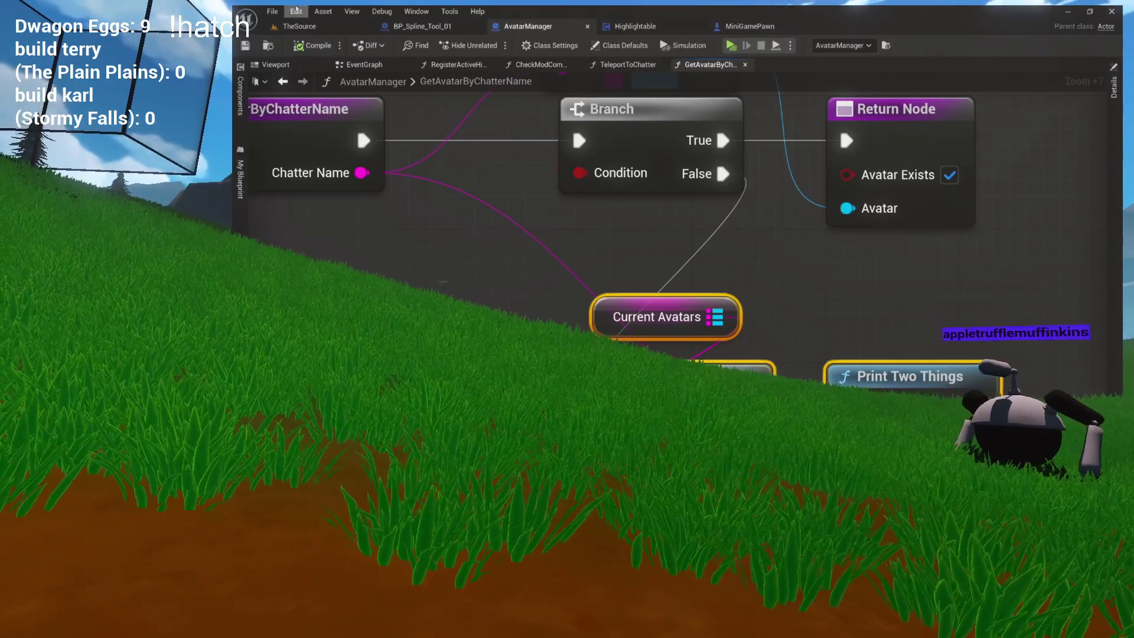
- In TheSource level, check the Output Log and select the udonengineering text on its last line
click(302, 29)
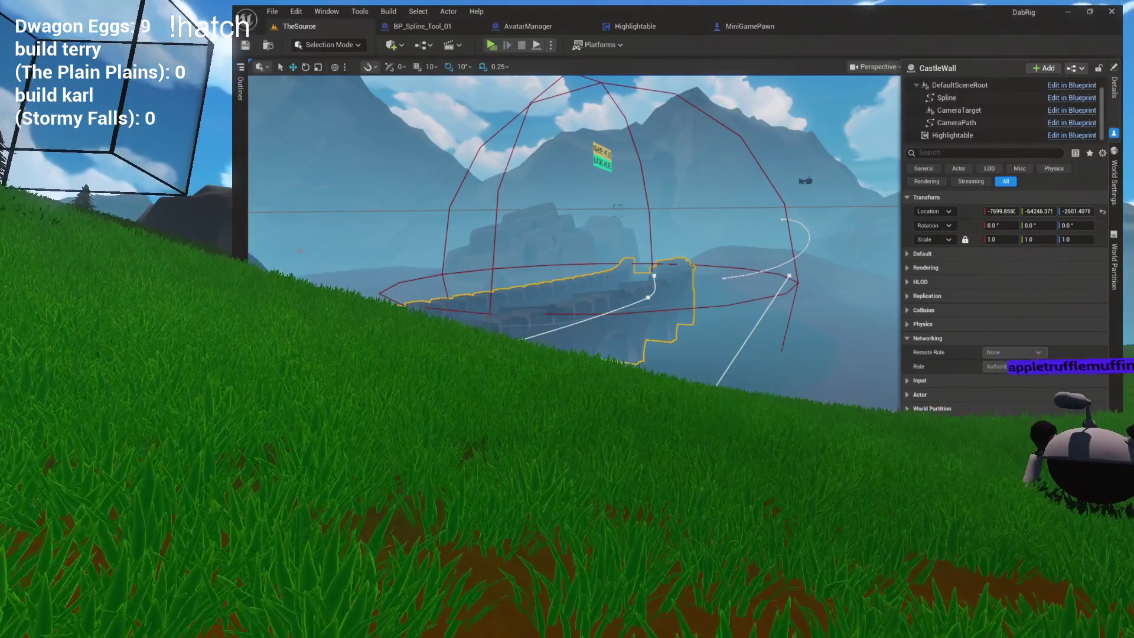
key(grave)
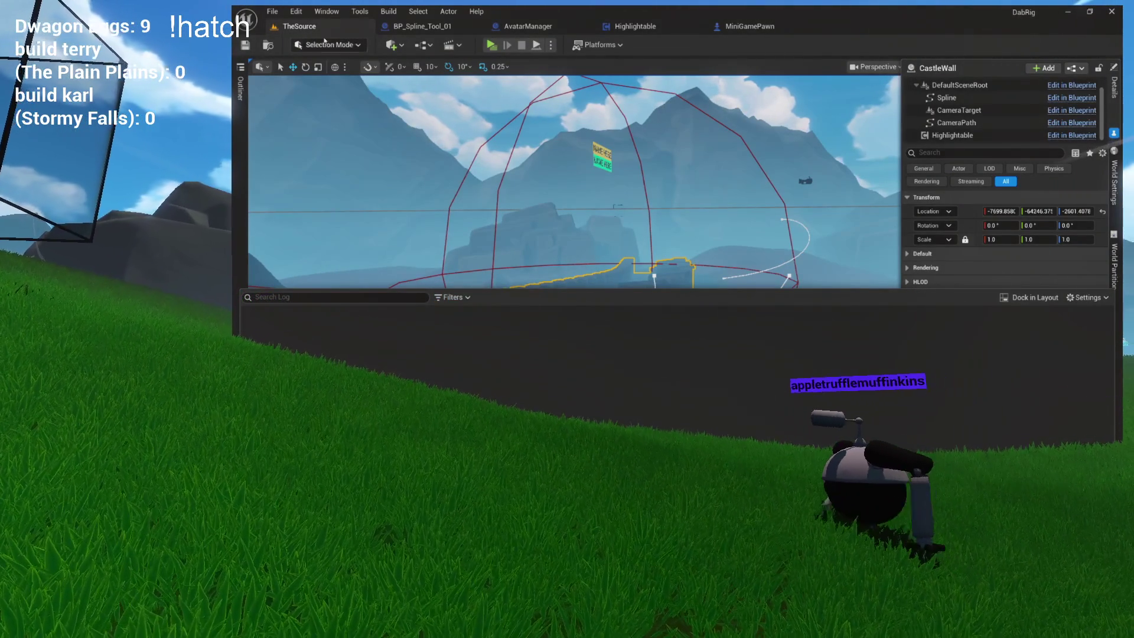
key(grave)
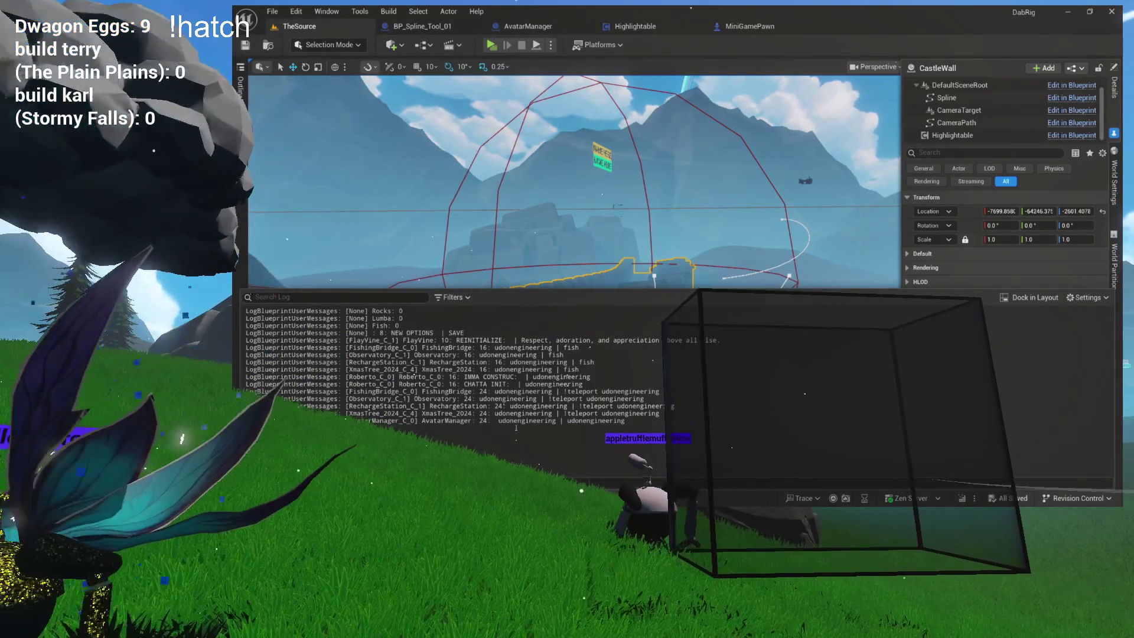
drag(497, 421, 626, 421)
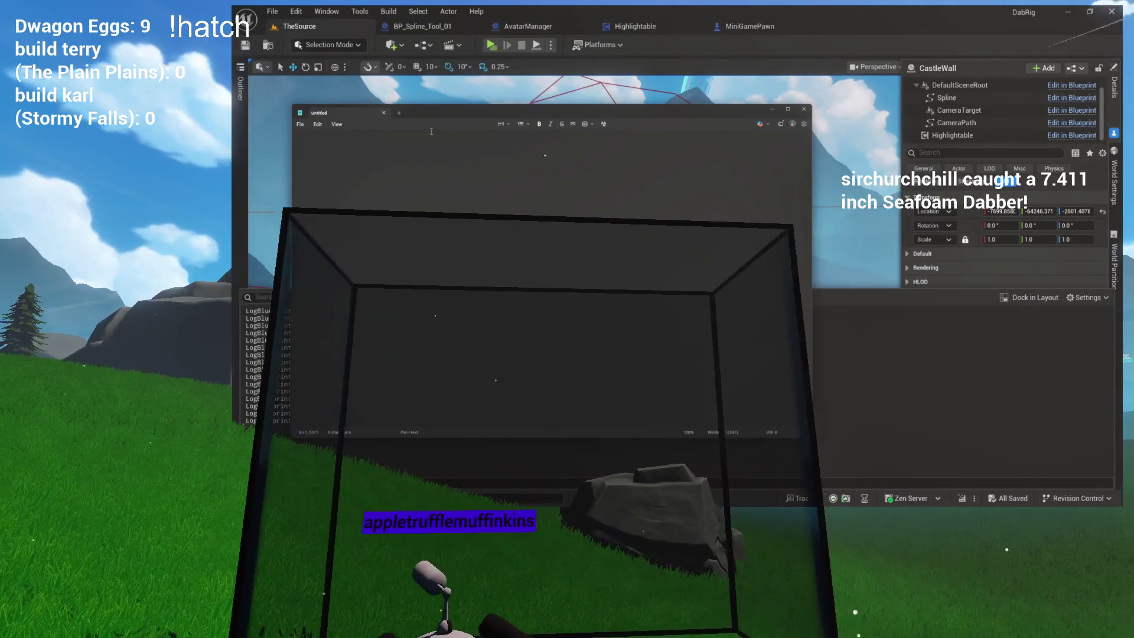
- Paste 'udonengineering | udonengineering' into Notepad, reposition the window and enlarge the text
text(udonengineering | udonengineering)
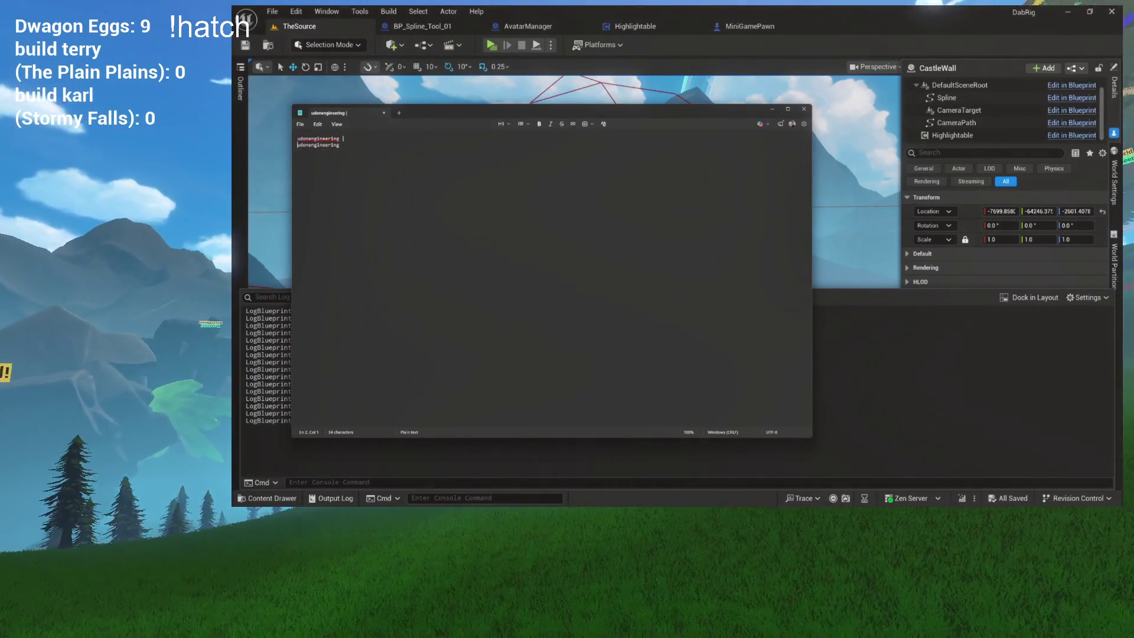
drag(435, 112, 568, 127)
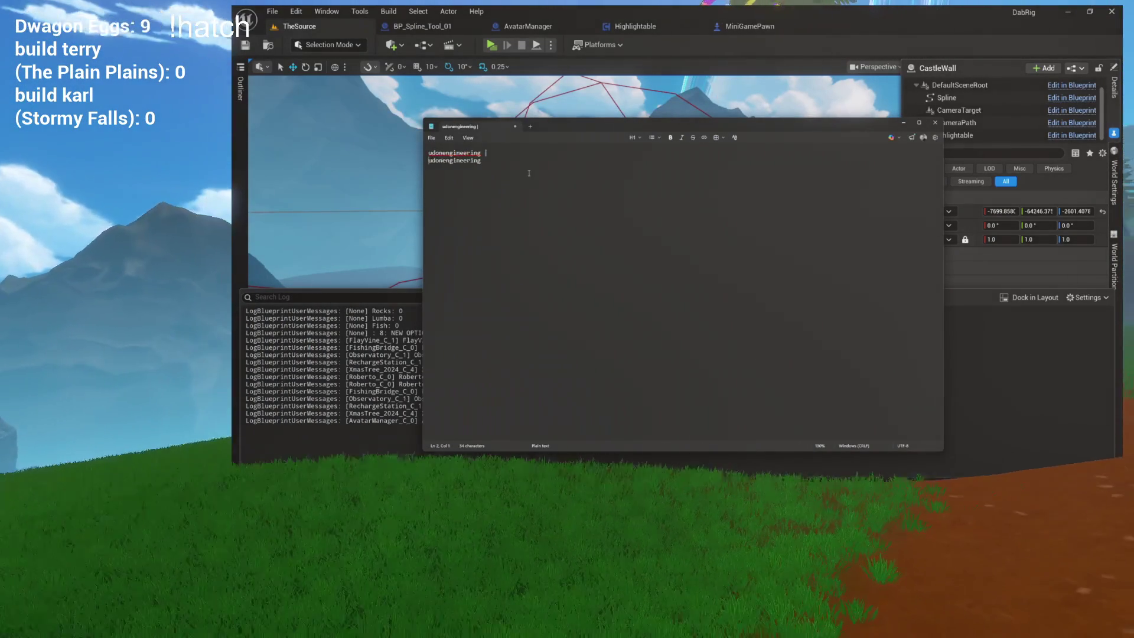
key(ctrl+plus)
key(ctrl+plus)
key(ctrl+plus)
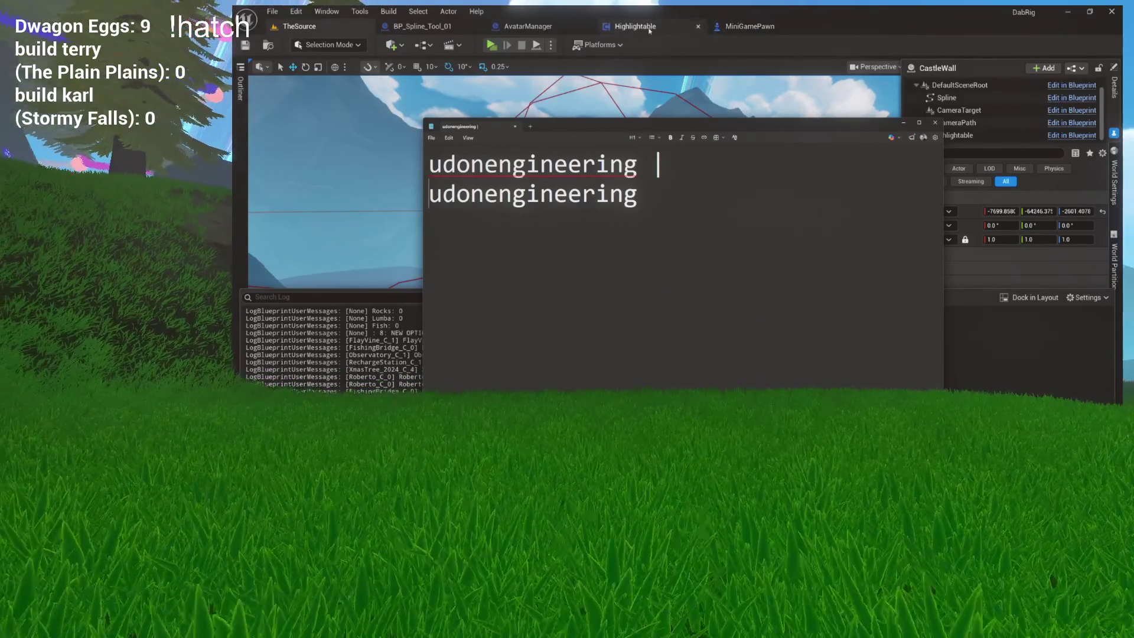
click(550, 28)
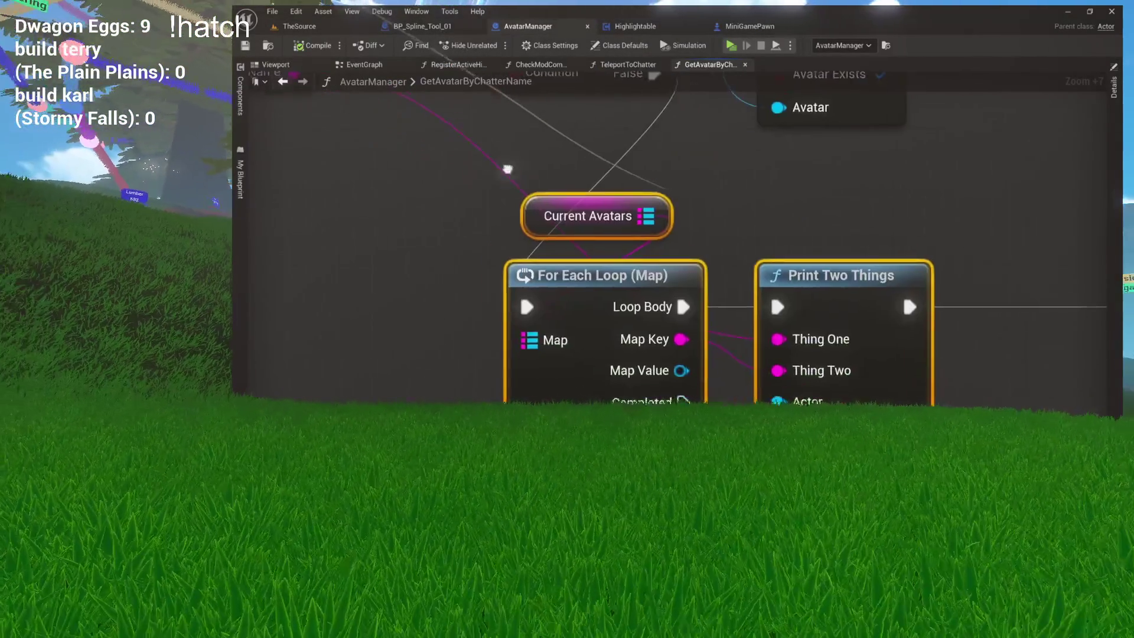
- Select the For Each Loop and Print Two Things nodes and centre the graph on them
mouse_move(523, 183)
mouse_down()
mouse_move(585, 278)
mouse_move(670, 274)
mouse_move(443, 352)
mouse_move(562, 212)
mouse_up()
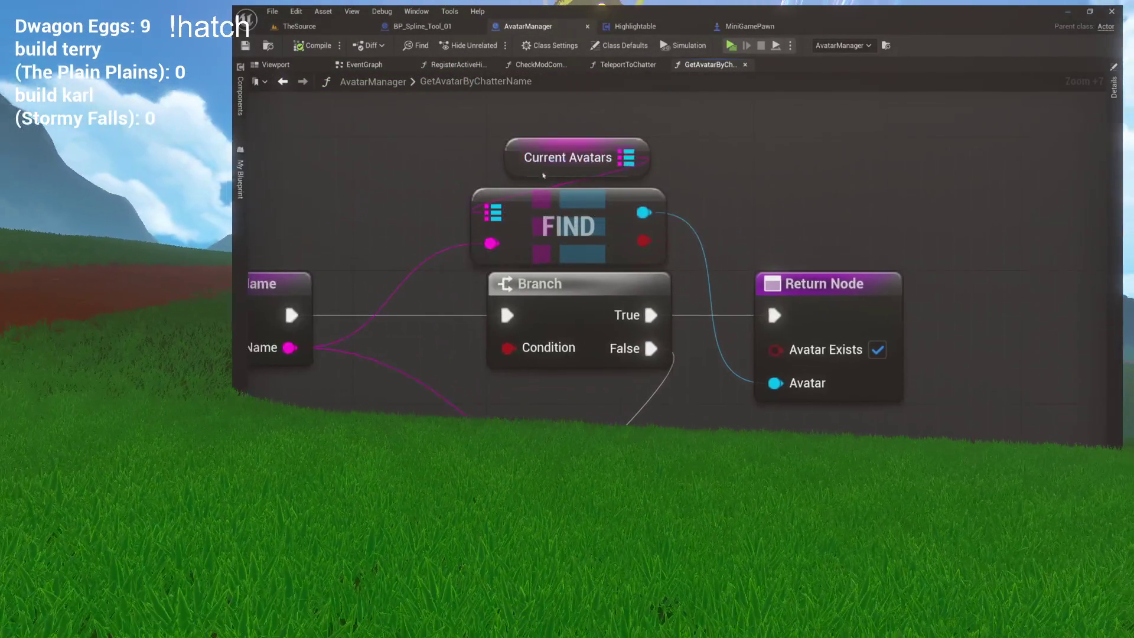
drag(491, 152, 668, 263)
mouse_move(598, 332)
mouse_down()
mouse_move(646, 289)
mouse_move(585, 166)
mouse_move(591, 273)
mouse_move(721, 288)
mouse_up()
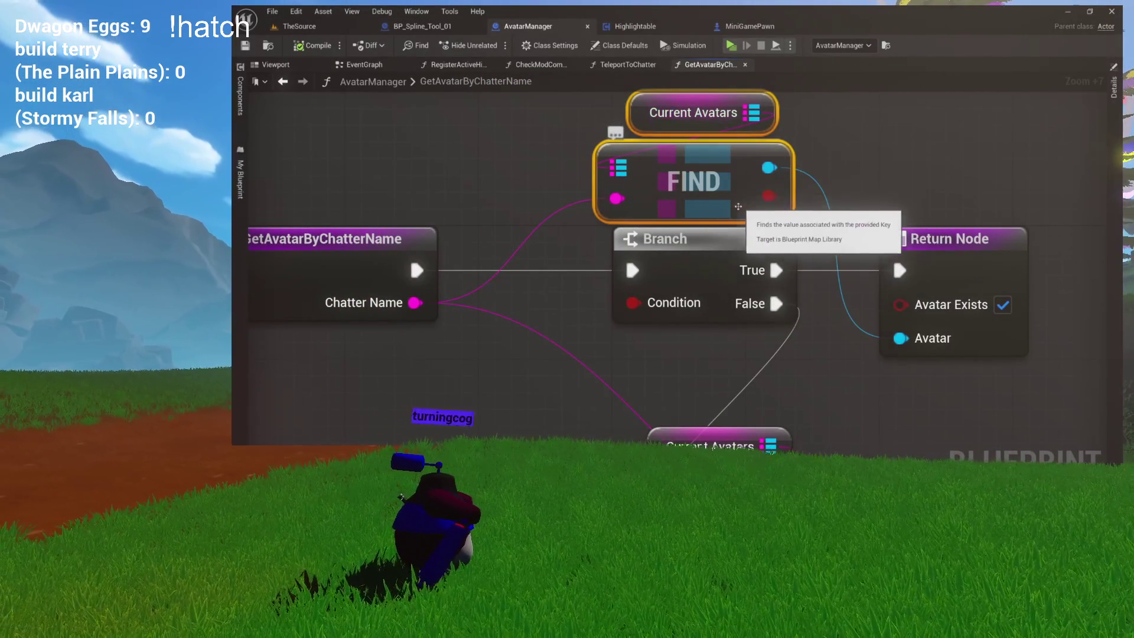
mouse_move(697, 407)
mouse_down()
mouse_move(711, 206)
mouse_move(609, 136)
mouse_up()
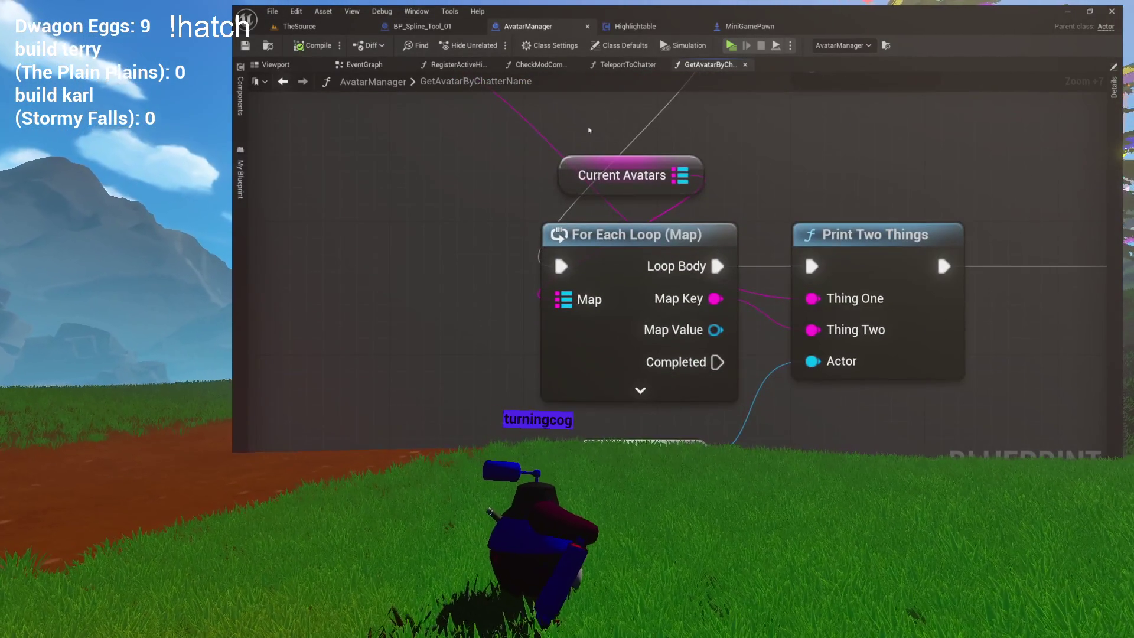
drag(707, 190, 854, 287)
key(Home)
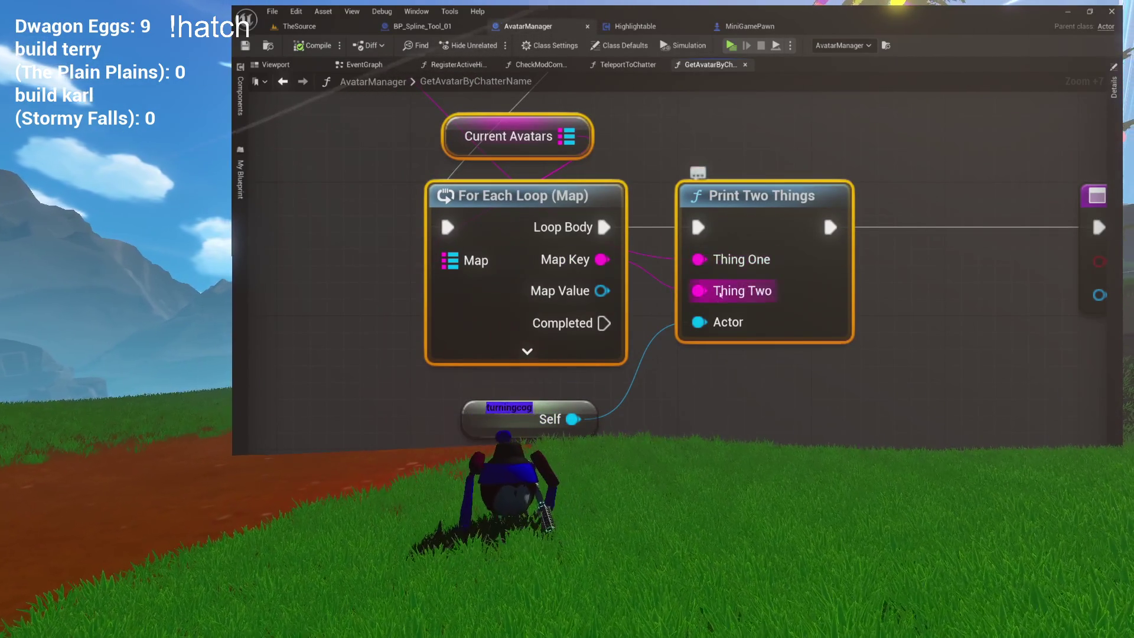
drag(701, 268, 807, 327)
mouse_move(701, 268)
mouse_down()
mouse_move(752, 281)
mouse_move(725, 248)
mouse_move(902, 262)
mouse_up()
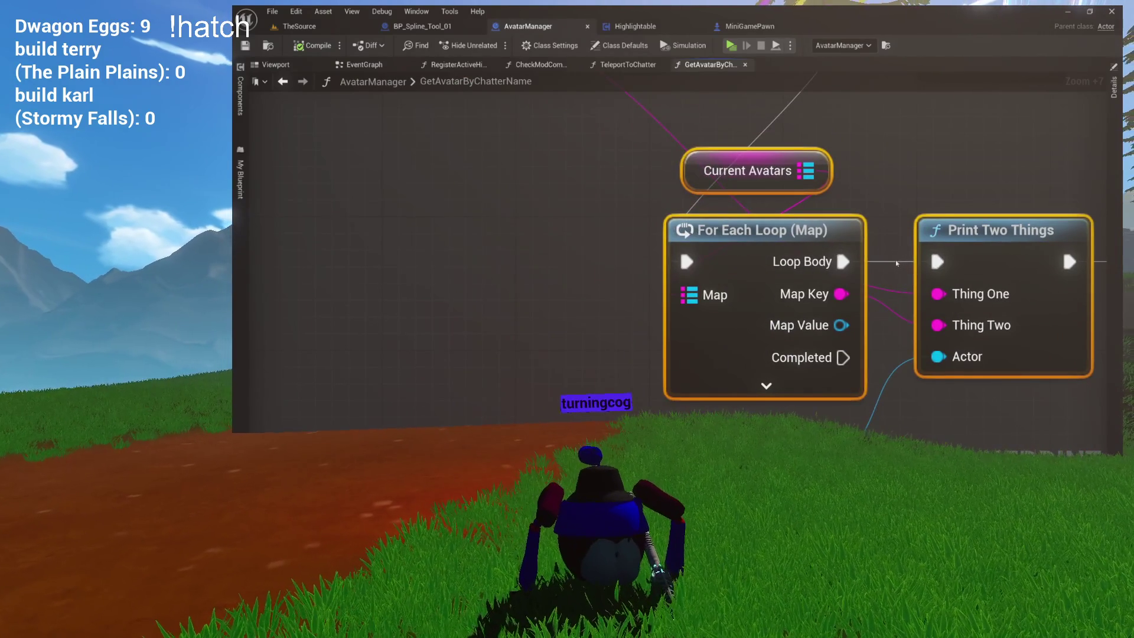
- Bring the udonengineering note forward, shrink it and place it over the loop graph
key(alt+Tab)
mouse_move(943, 422)
mouse_down()
mouse_move(745, 256)
mouse_move(754, 261)
mouse_up()
mouse_move(664, 128)
mouse_down()
mouse_move(714, 182)
mouse_move(659, 249)
mouse_up()
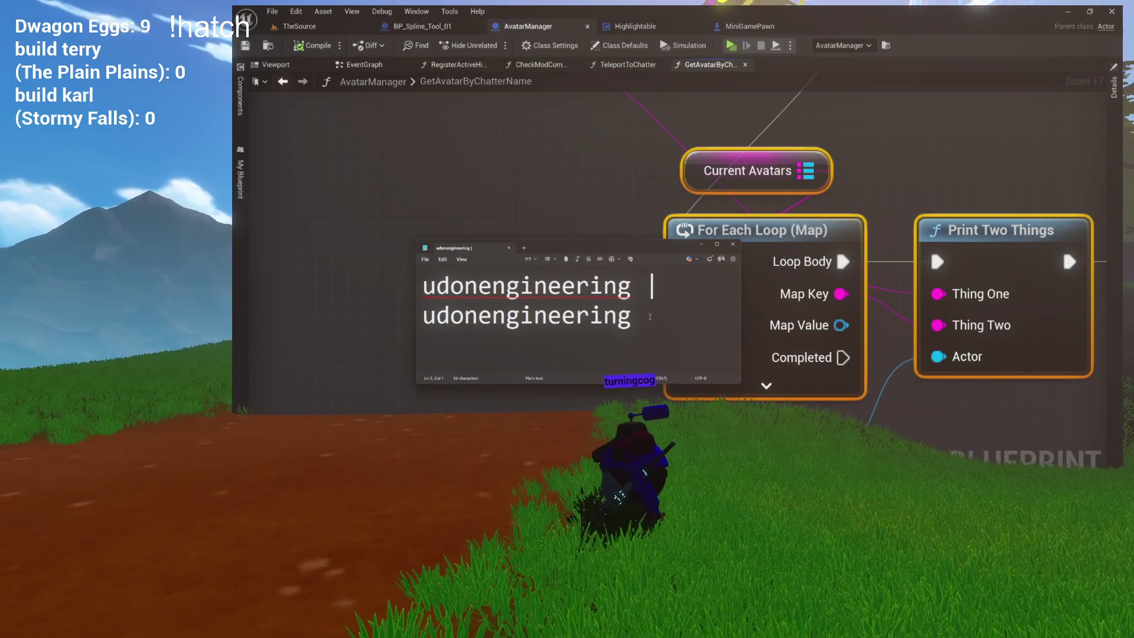
- Compare the two udonengineering names, then close the note with Don't save
double_click(511, 294)
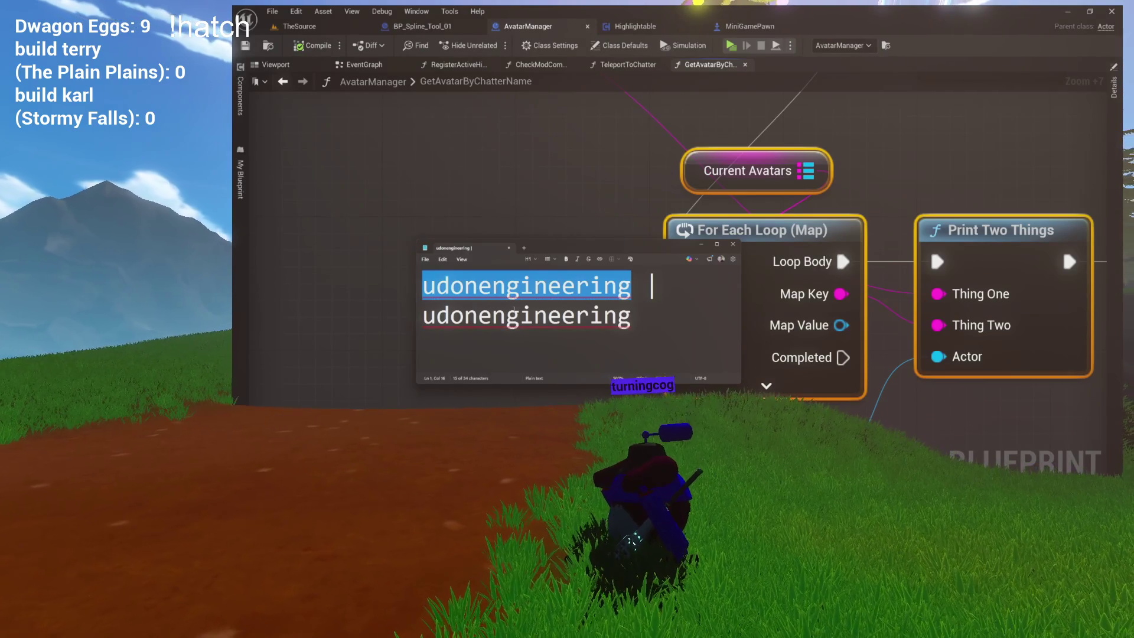
double_click(511, 353)
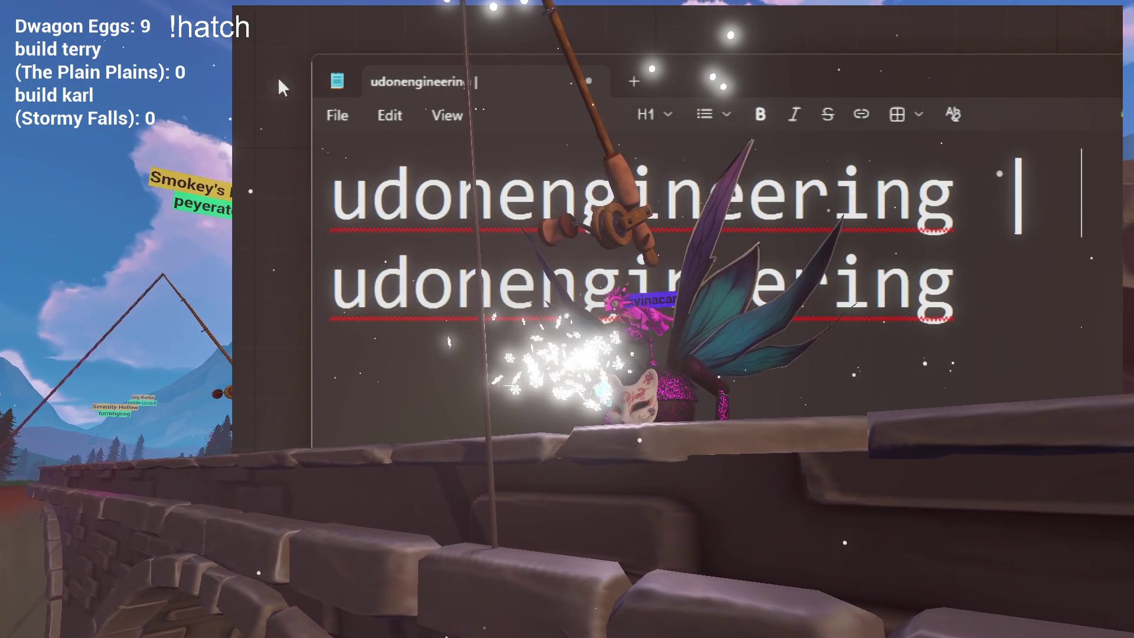
click(587, 81)
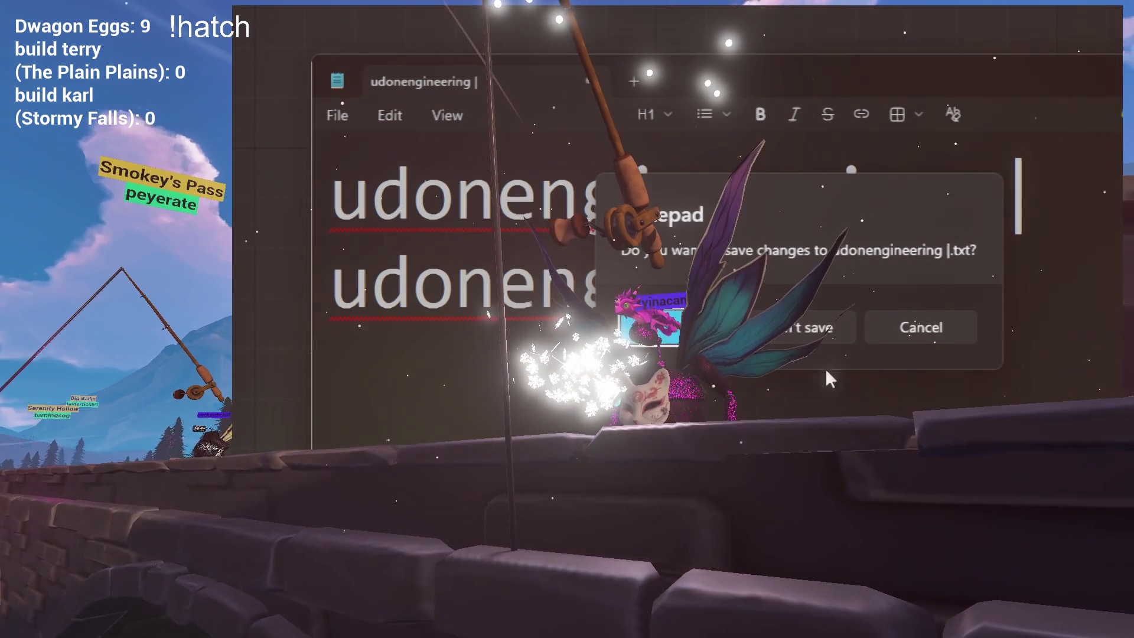
click(820, 329)
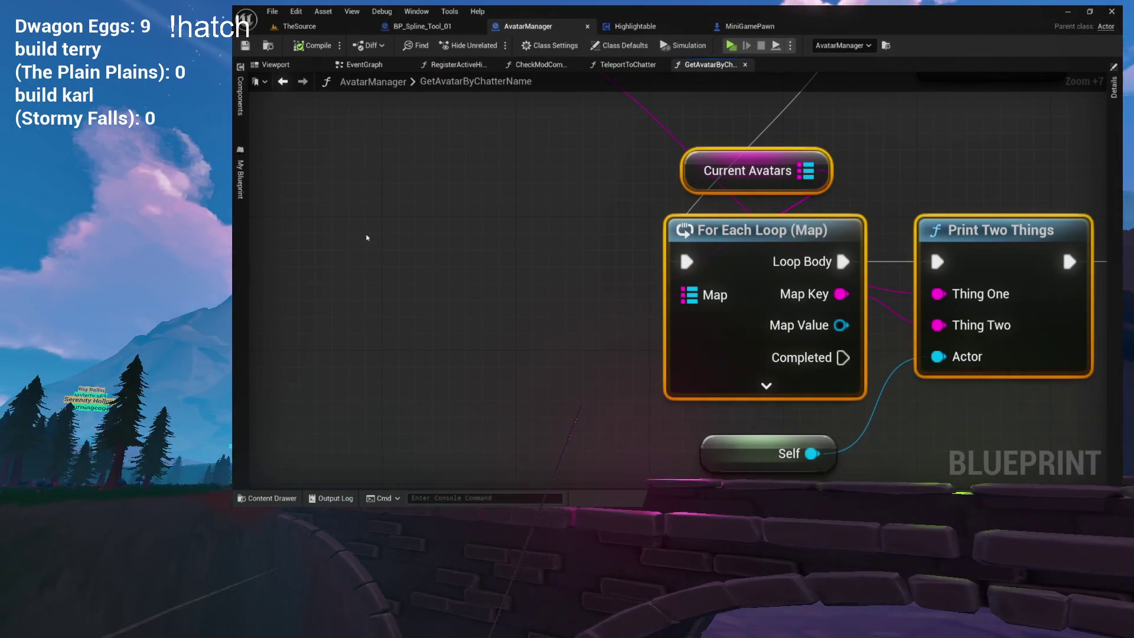
- Move Print Two Things aside and draw a new wire from the loop's Map Key pin
click(469, 244)
mouse_move(469, 244)
mouse_down()
mouse_move(379, 271)
mouse_move(301, 251)
mouse_up()
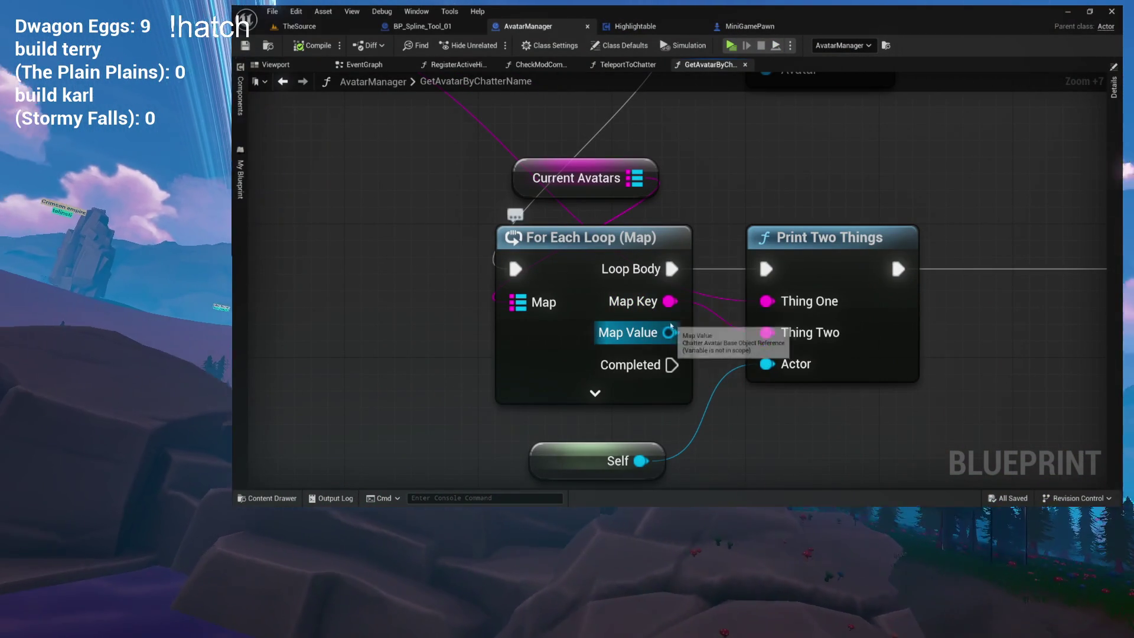
mouse_move(723, 342)
mouse_down()
mouse_move(712, 437)
mouse_move(780, 523)
mouse_move(789, 581)
mouse_move(684, 365)
mouse_move(684, 324)
mouse_move(664, 319)
mouse_move(679, 533)
mouse_move(627, 285)
mouse_up()
drag(623, 337, 588, 296)
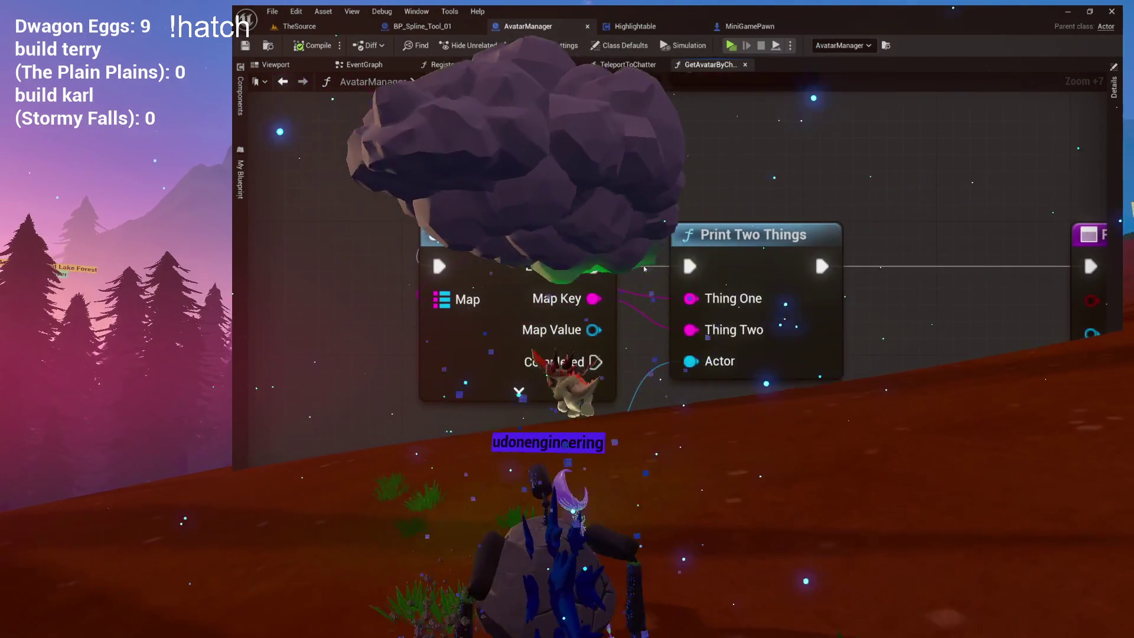
click(849, 236)
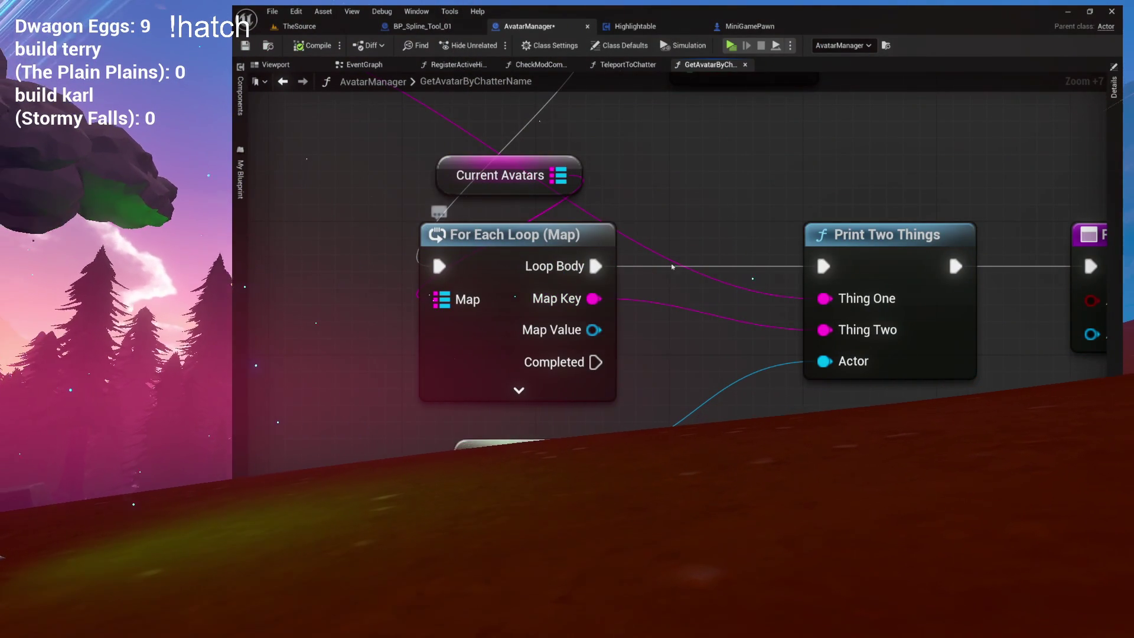
drag(671, 234, 674, 228)
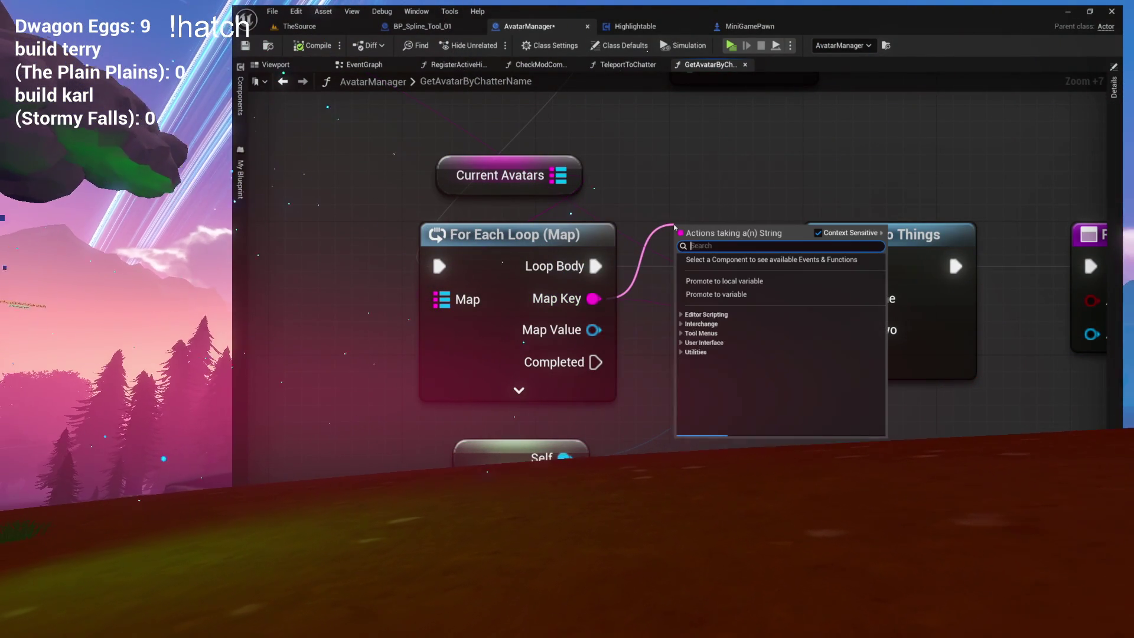
- Add a string equality (===) node on Map Key via an 'eq' search and place it beside the loop
text(eq)
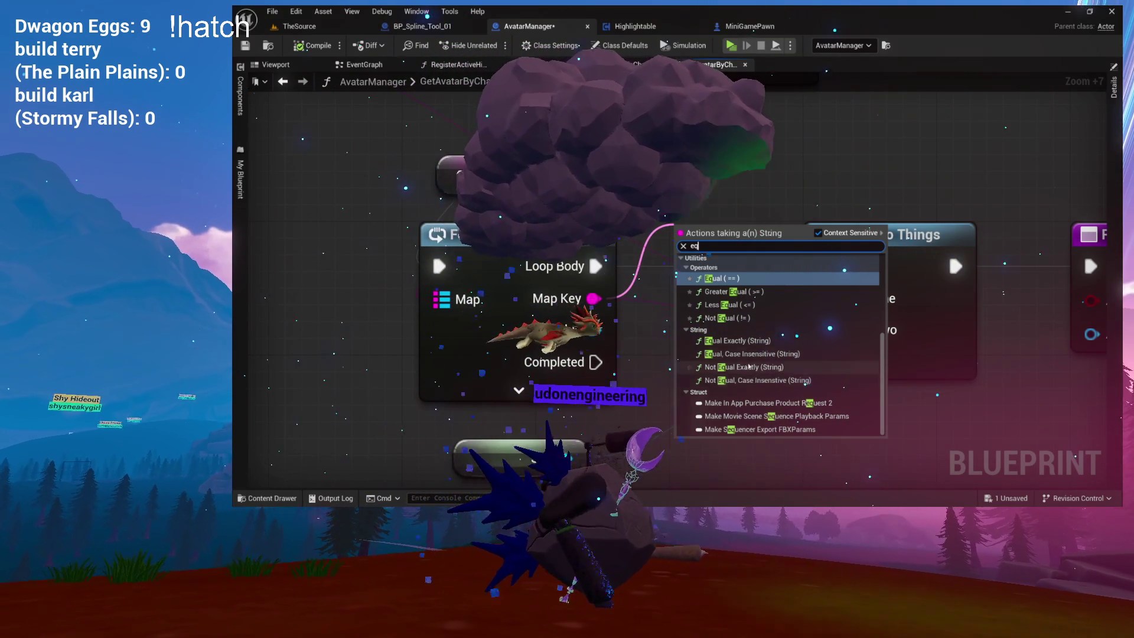
click(745, 368)
drag(768, 260, 768, 145)
mouse_move(727, 351)
mouse_down()
mouse_move(735, 377)
mouse_move(850, 391)
mouse_up()
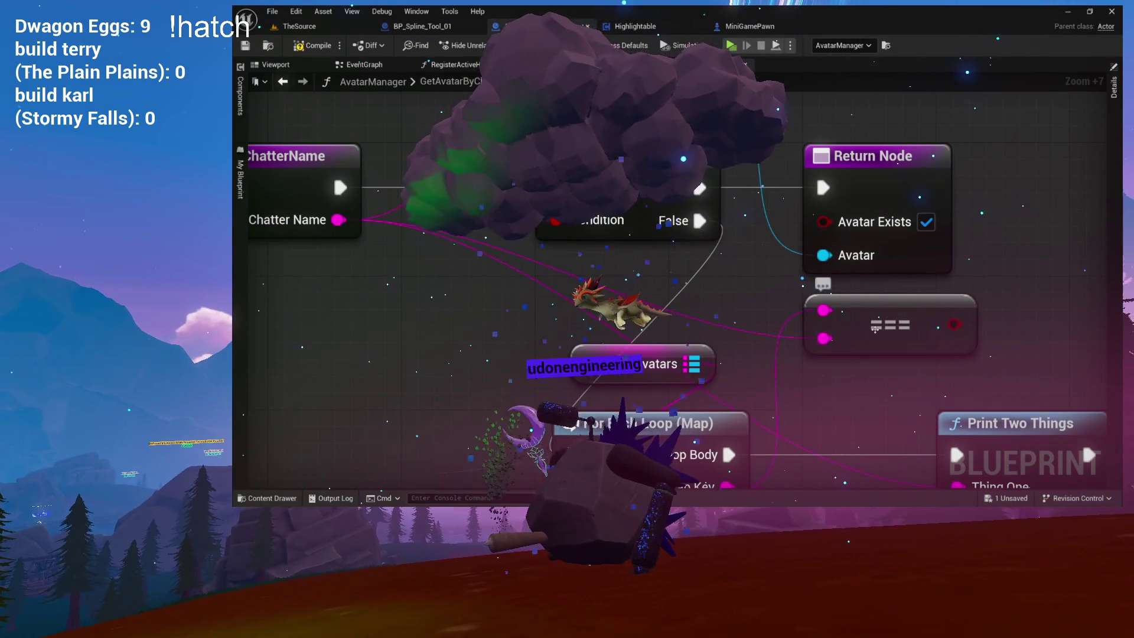
mouse_move(836, 343)
mouse_down()
mouse_move(696, 303)
mouse_move(682, 258)
mouse_move(697, 244)
mouse_move(758, 286)
mouse_move(760, 259)
mouse_up()
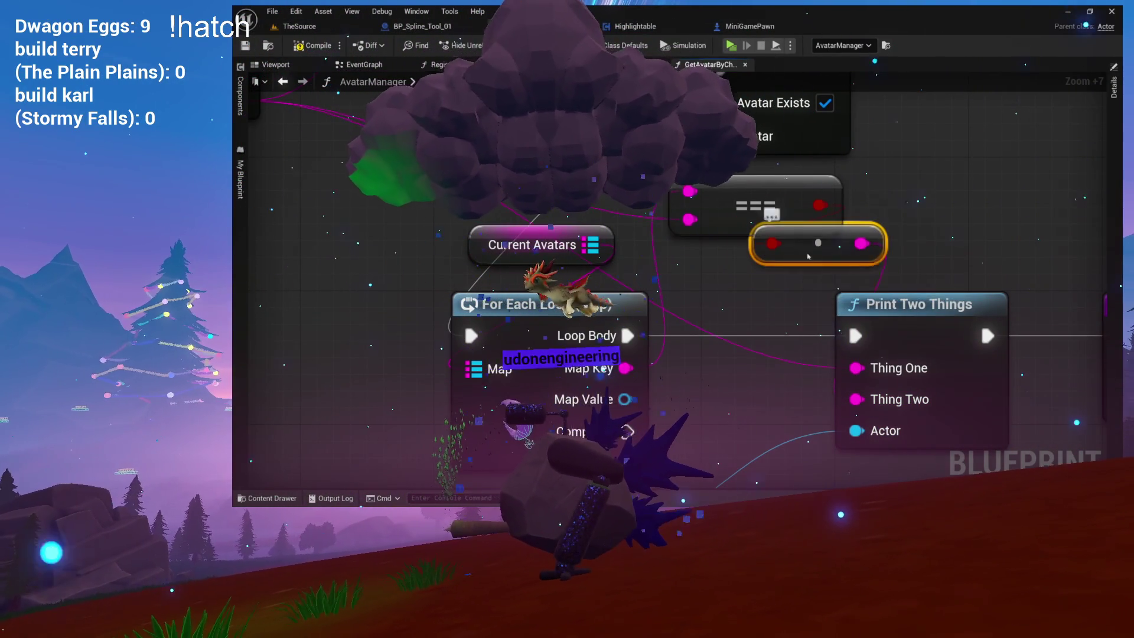
drag(804, 262, 737, 278)
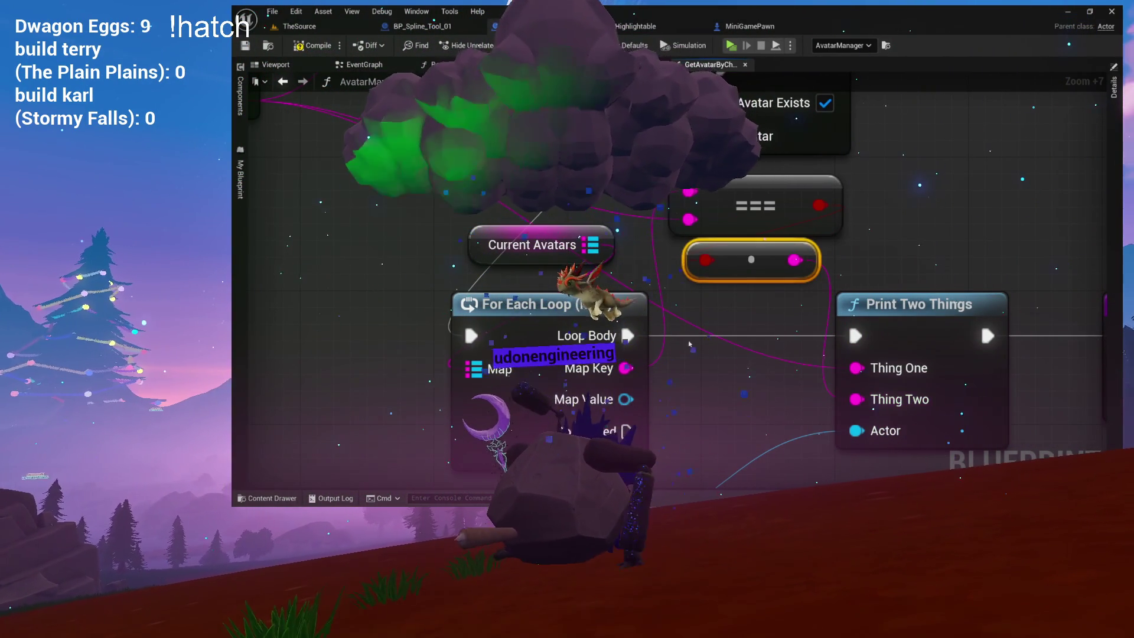
mouse_move(340, 144)
mouse_down()
mouse_move(523, 215)
mouse_move(310, 100)
mouse_up()
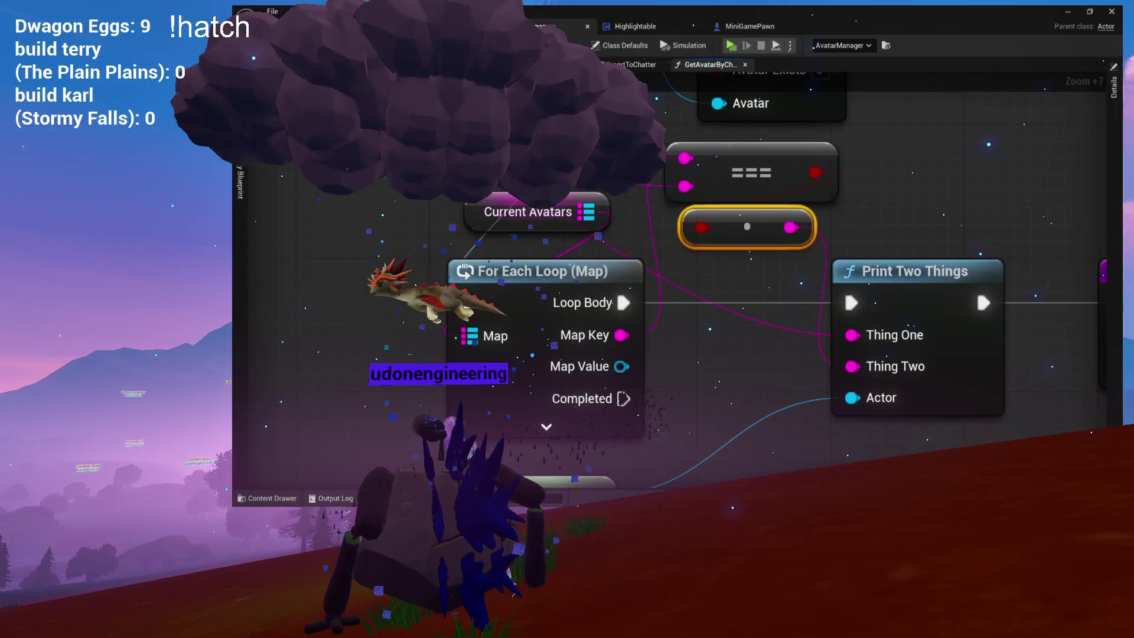
click(310, 27)
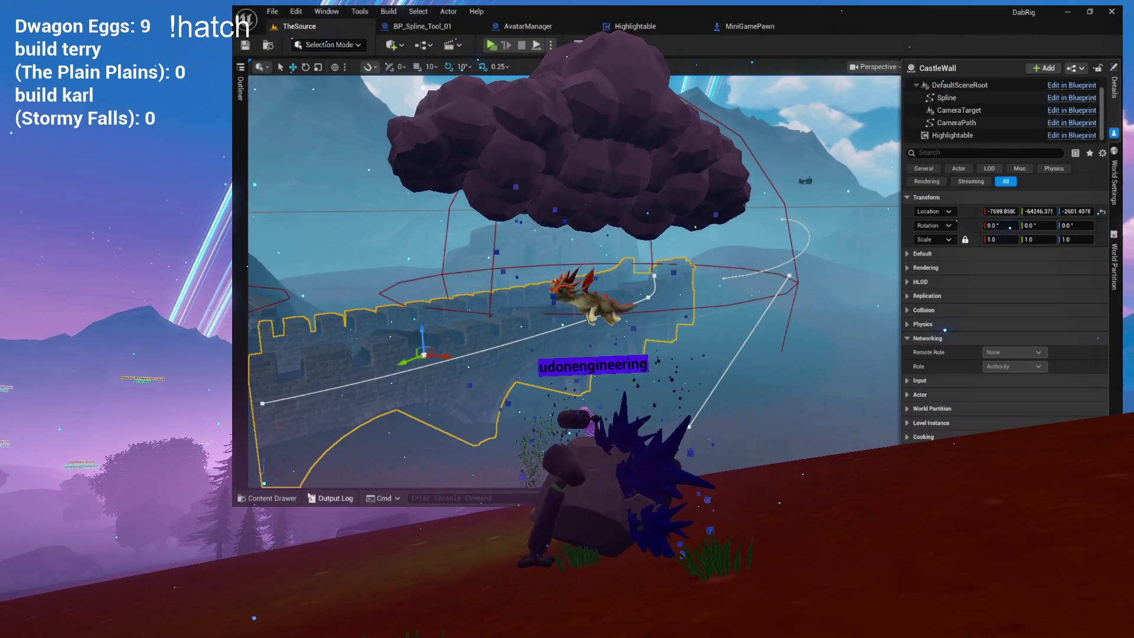
- Clear the Output Log using its Clear Log option
click(331, 498)
right_click(573, 334)
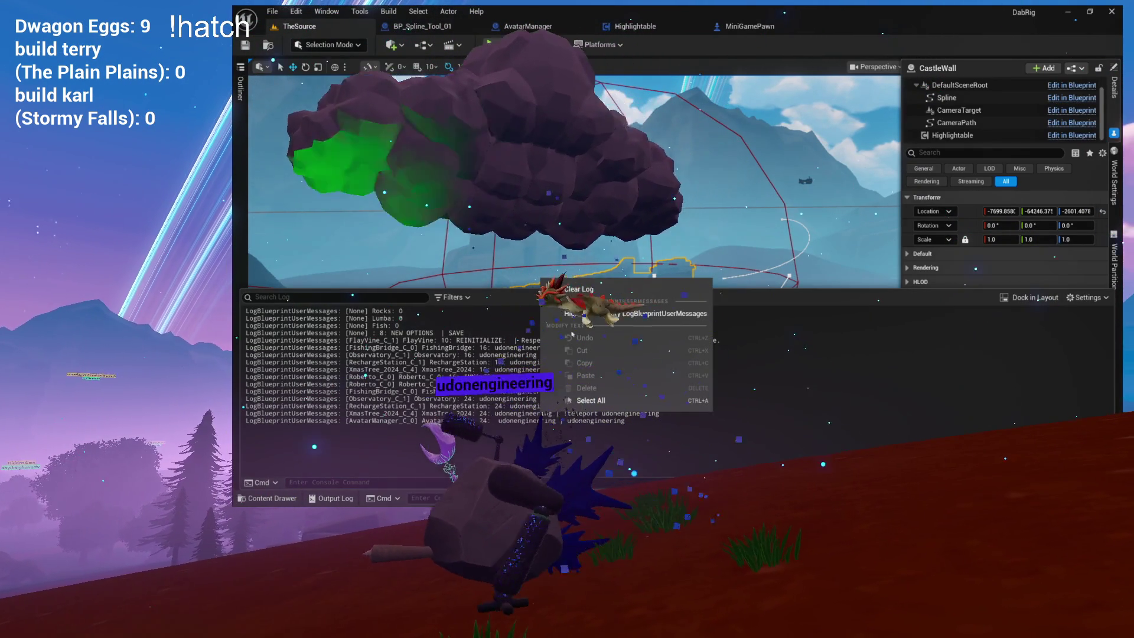
click(578, 288)
click(451, 36)
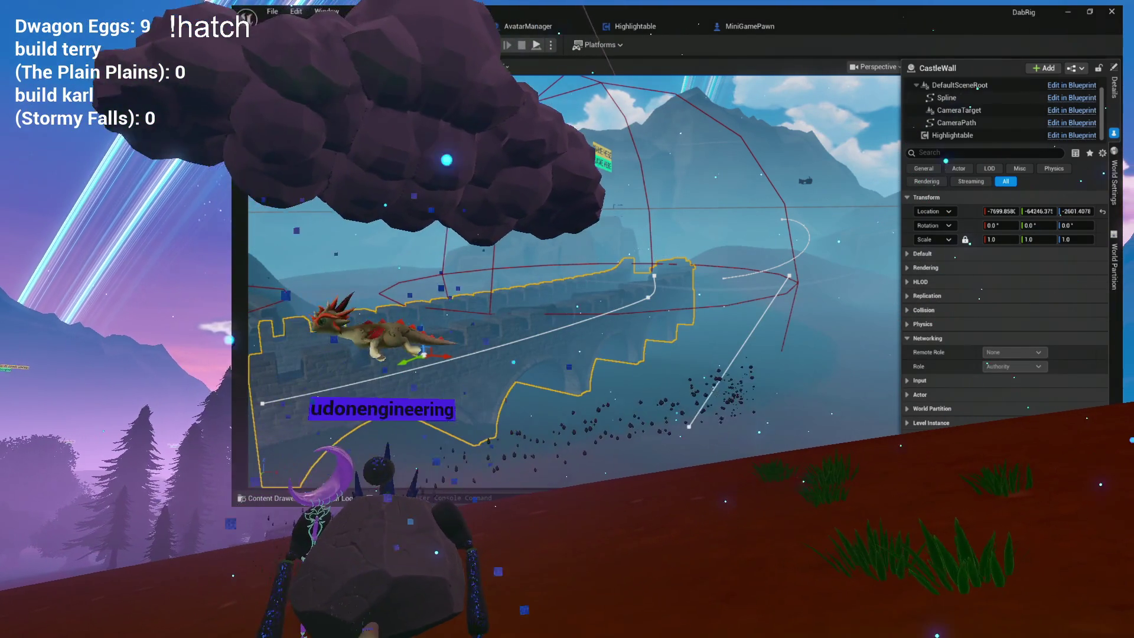
- Run the play preview, send '!teleport udonengineering', stop it, and reopen the log for the result
key(alt+p)
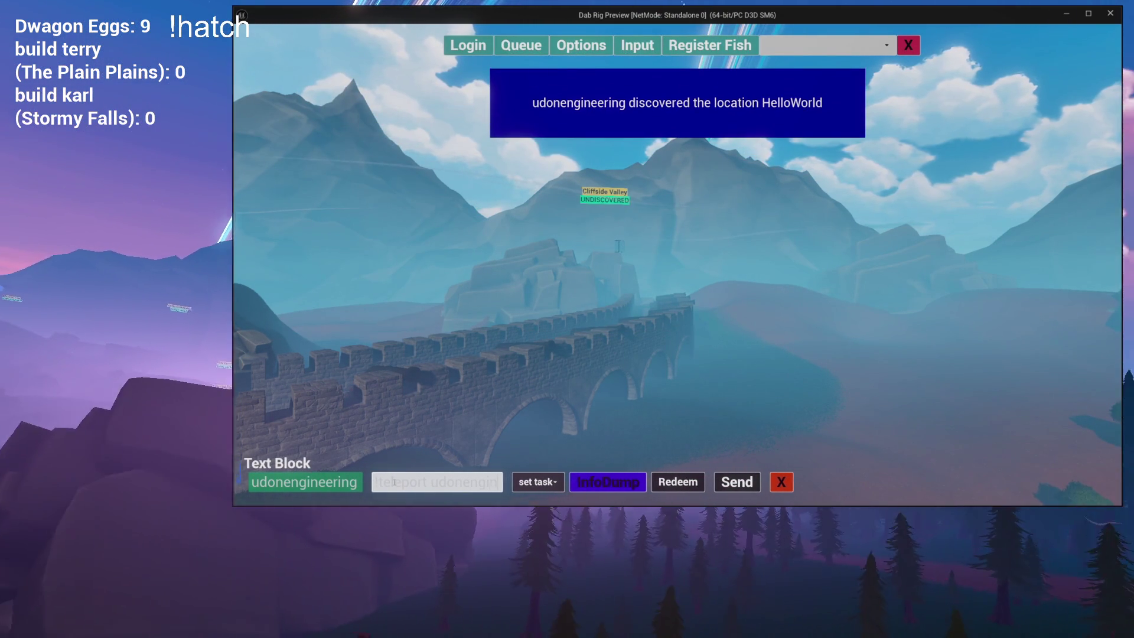
text(!teleport udonengineering)
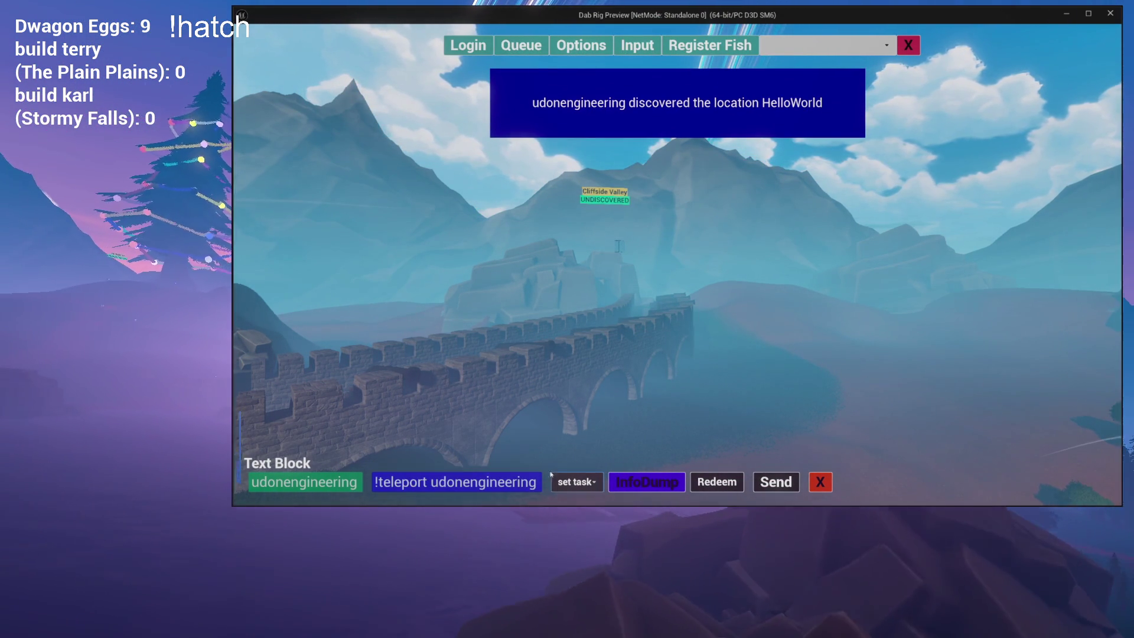
click(757, 479)
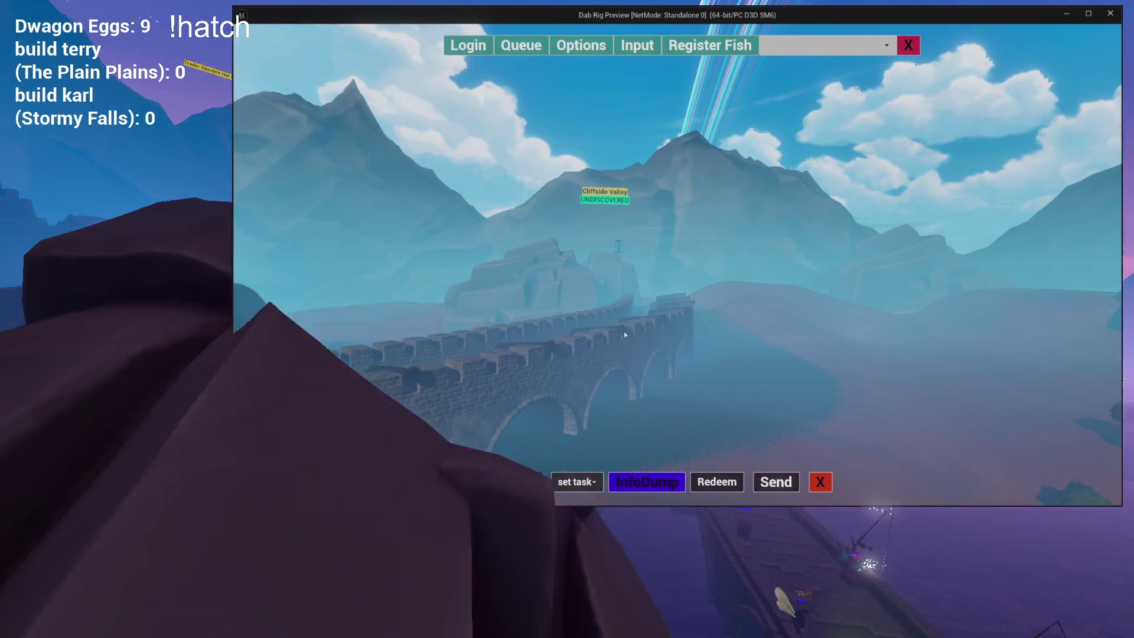
key(Escape)
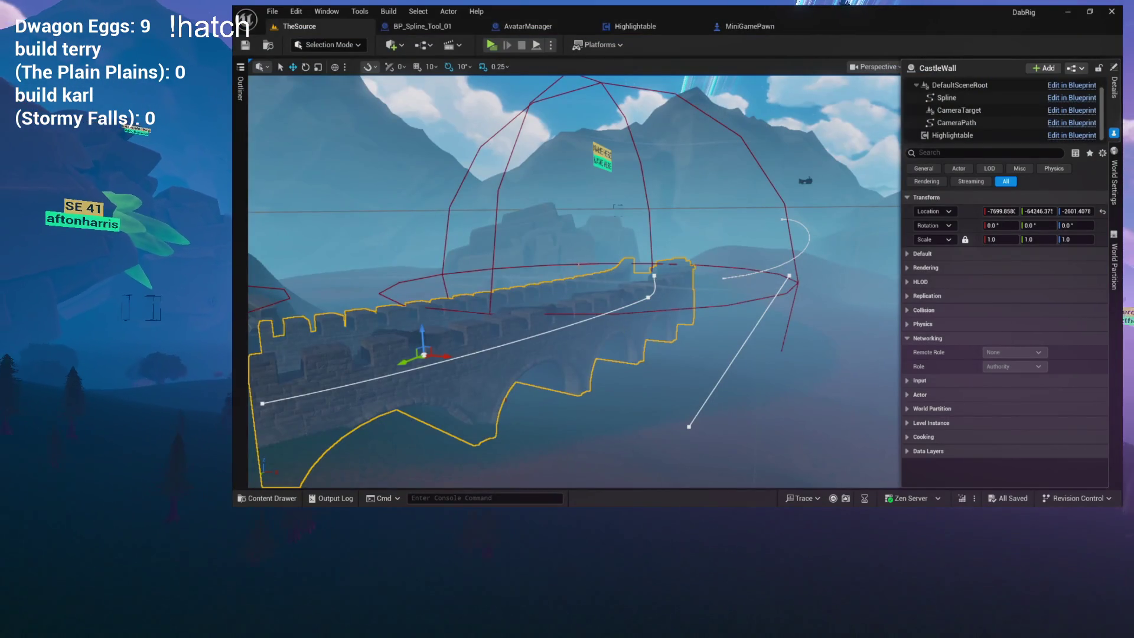
click(330, 498)
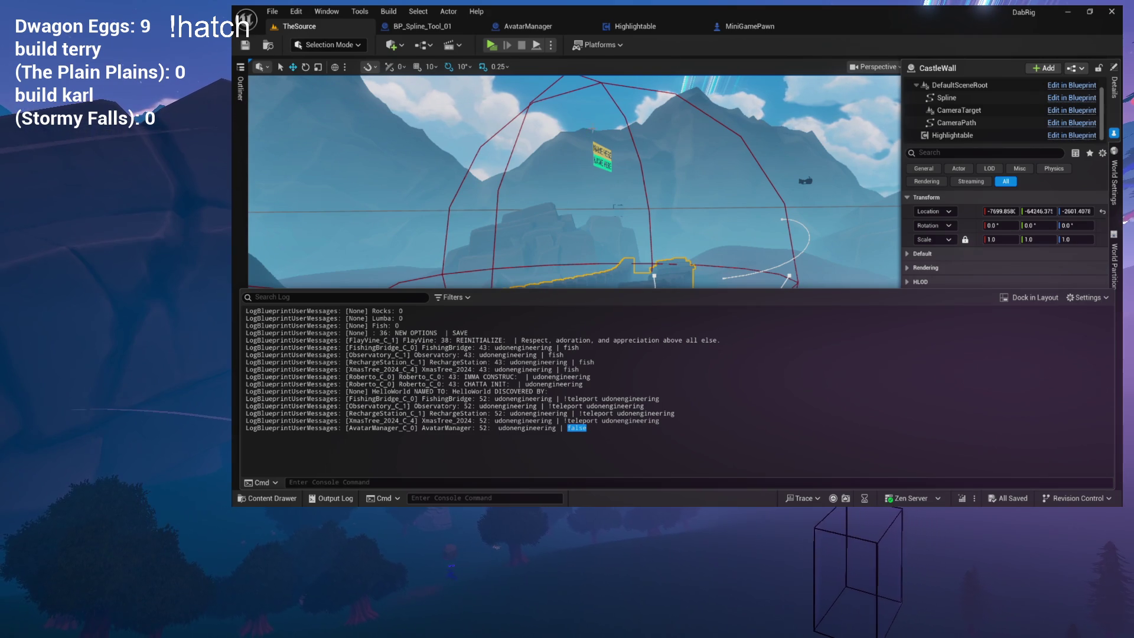
- Return to the AvatarManager graph, recheck the log, and pan to the Branch and Return nodes
click(539, 26)
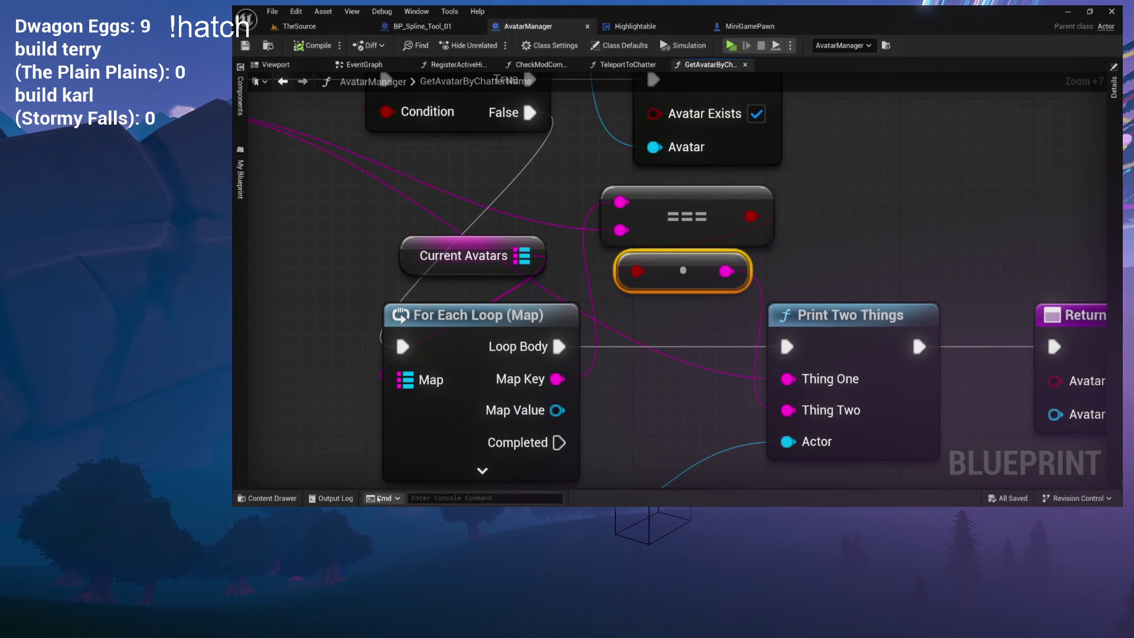
click(342, 499)
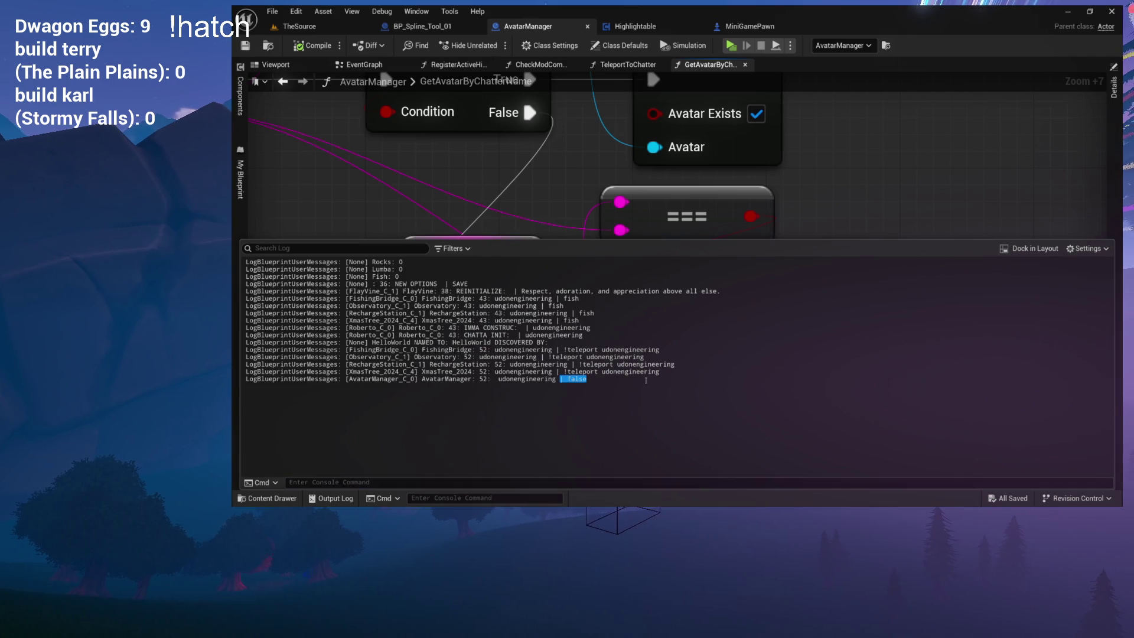
click(542, 223)
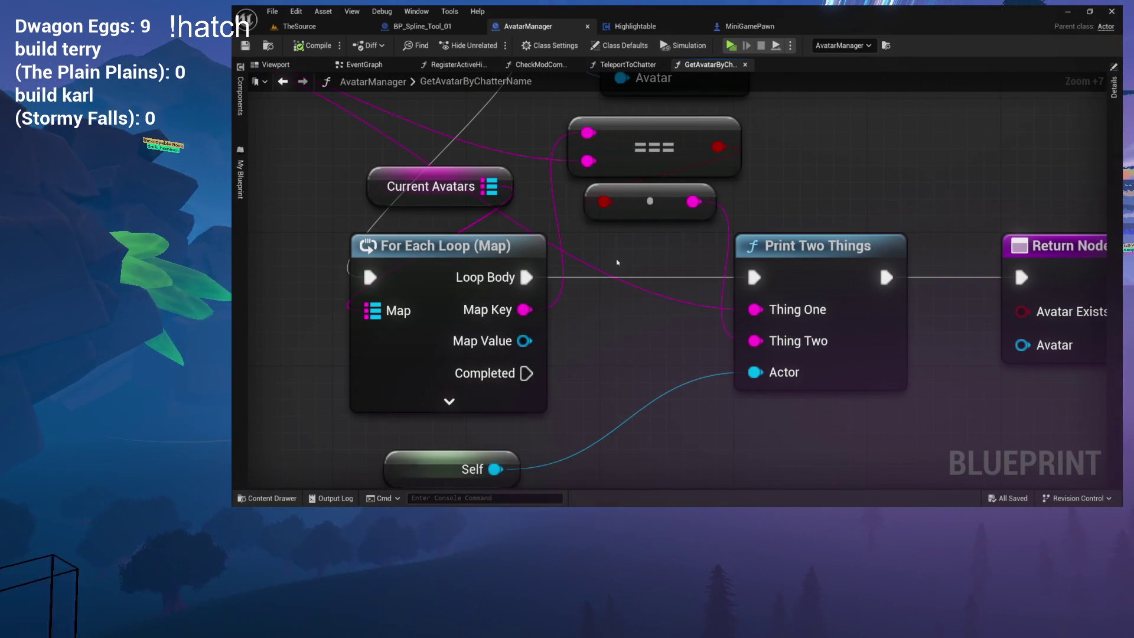
mouse_move(620, 257)
mouse_down()
mouse_move(639, 269)
mouse_move(664, 344)
mouse_move(689, 313)
mouse_move(685, 282)
mouse_up()
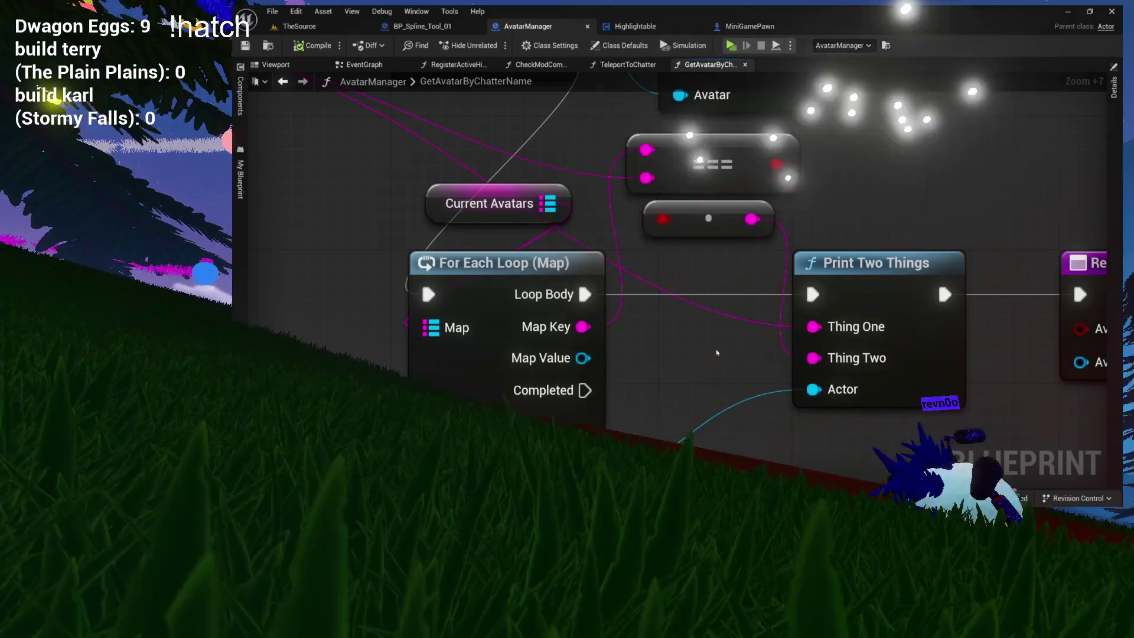
mouse_move(659, 356)
mouse_down()
mouse_move(595, 440)
mouse_move(577, 444)
mouse_move(646, 398)
mouse_move(888, 433)
mouse_move(814, 399)
mouse_up()
- Add an Equal (==) string node beside the === node and wire Chatter Name into it
drag(851, 315, 1014, 235)
text(eq)
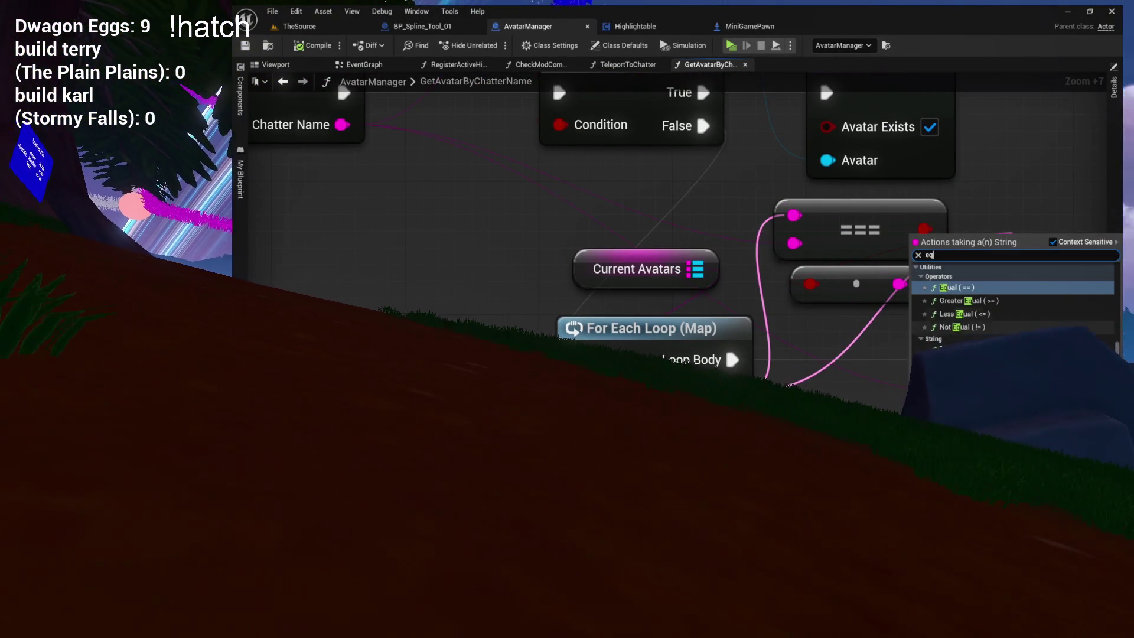
click(983, 361)
mouse_move(1061, 256)
mouse_down()
mouse_move(961, 241)
mouse_move(1001, 204)
mouse_up()
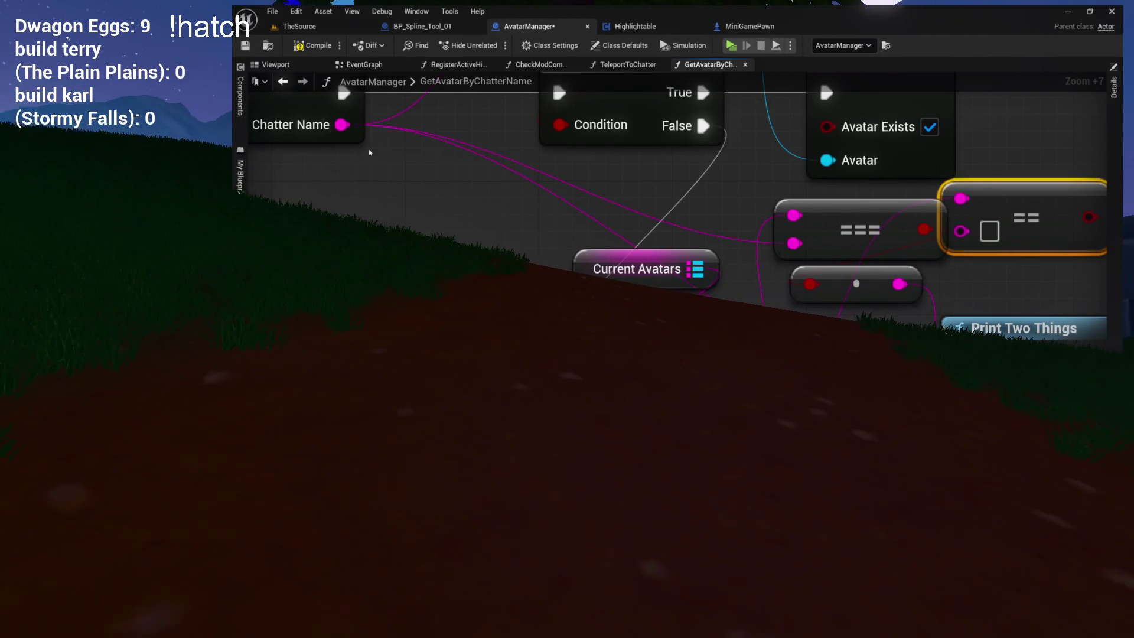
drag(365, 130, 791, 188)
drag(957, 228, 962, 229)
- Reposition the == node so it sits clear of the node below
mouse_move(1004, 195)
mouse_down()
mouse_move(859, 258)
mouse_move(827, 331)
mouse_up()
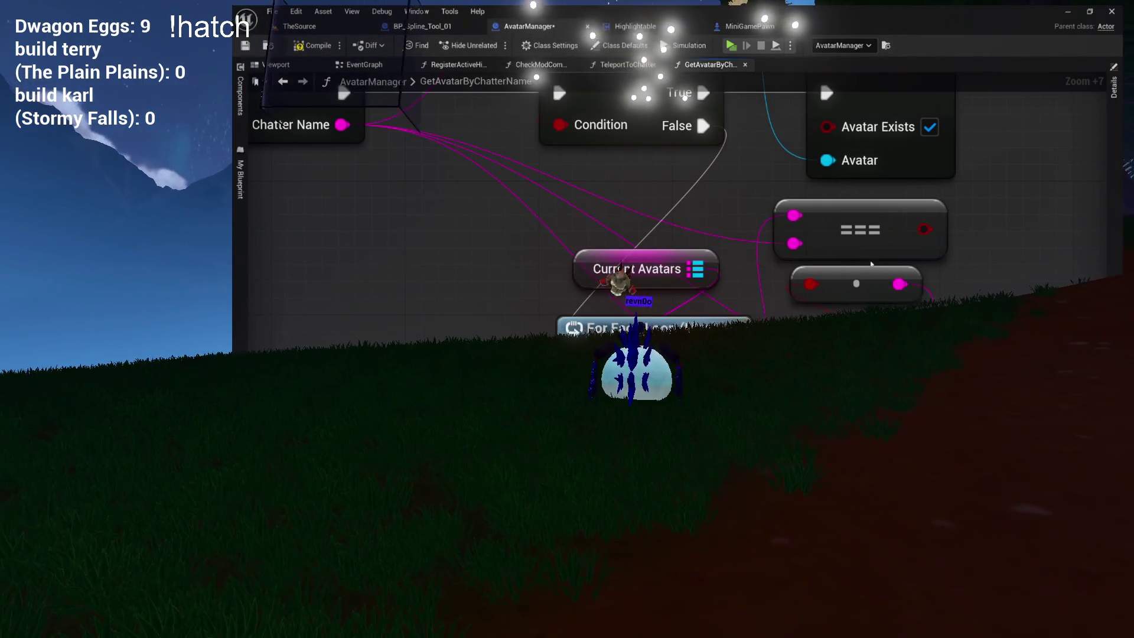
drag(867, 230, 783, 211)
key(ctrl+z)
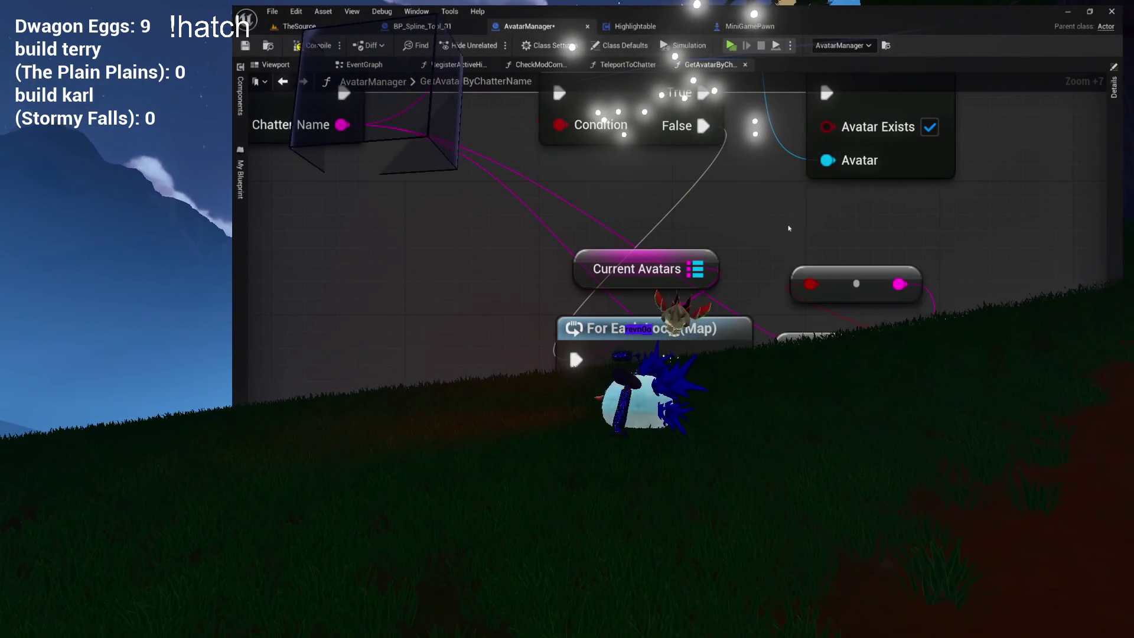
drag(826, 238, 826, 221)
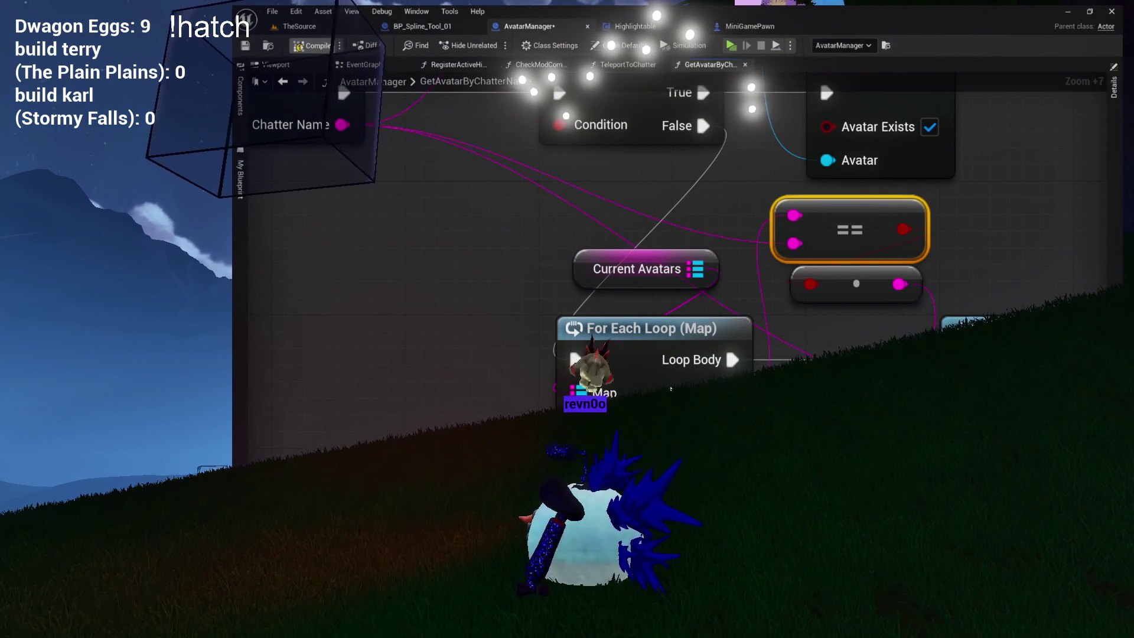
- Compile and save the Blueprint, clear the output log, and return to TheSource level
key(ctrl+s)
key(ctrl+grave)
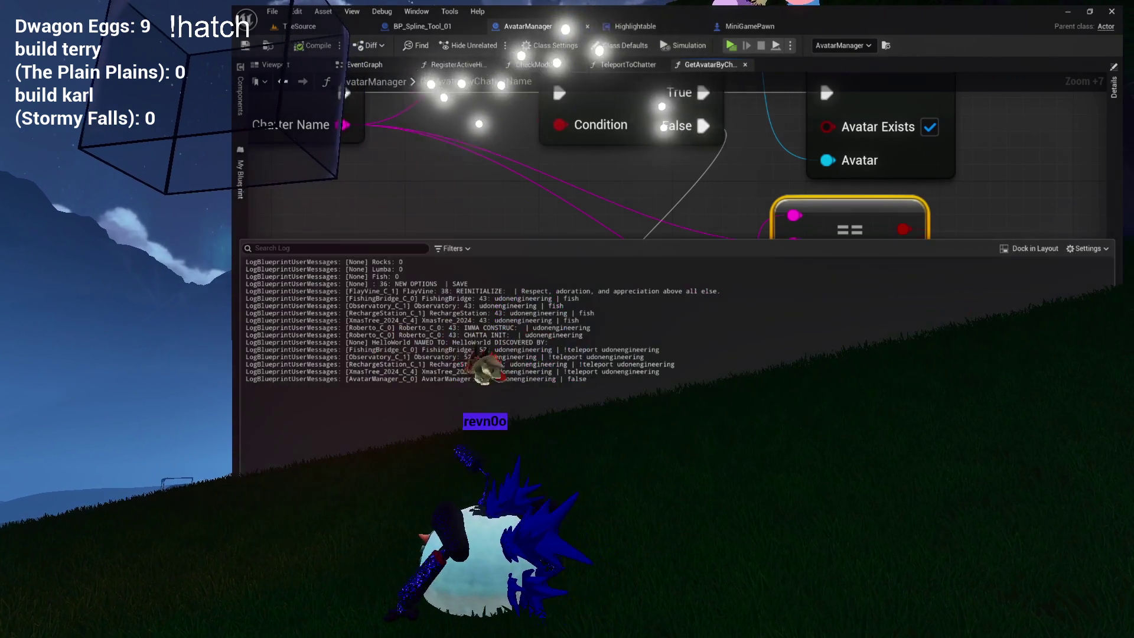
right_click(572, 278)
click(608, 286)
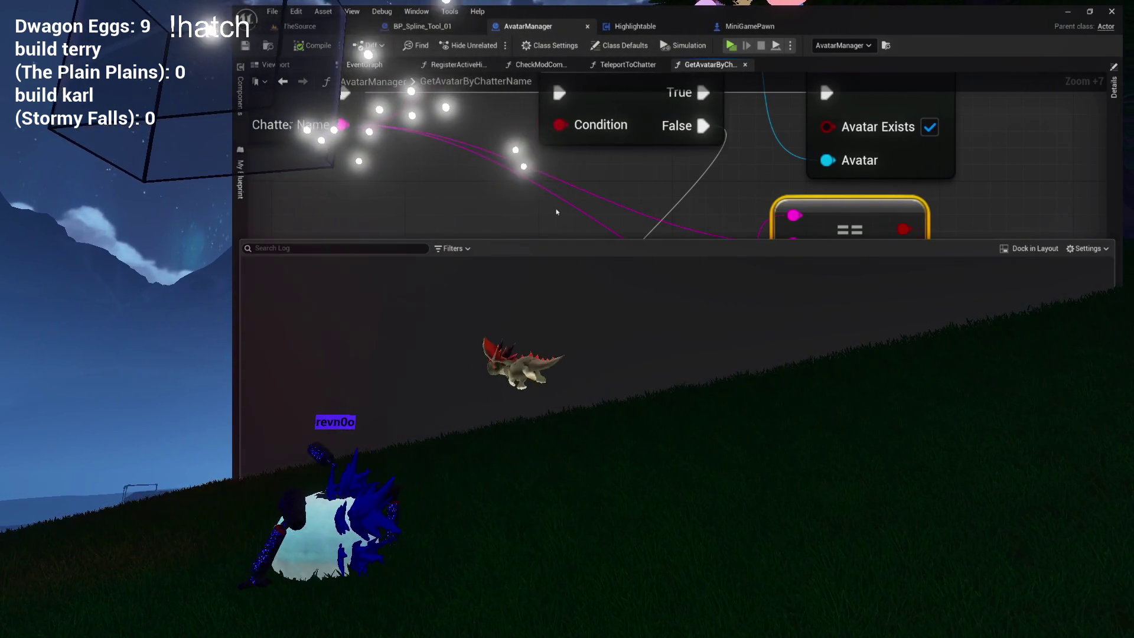
click(556, 211)
click(300, 26)
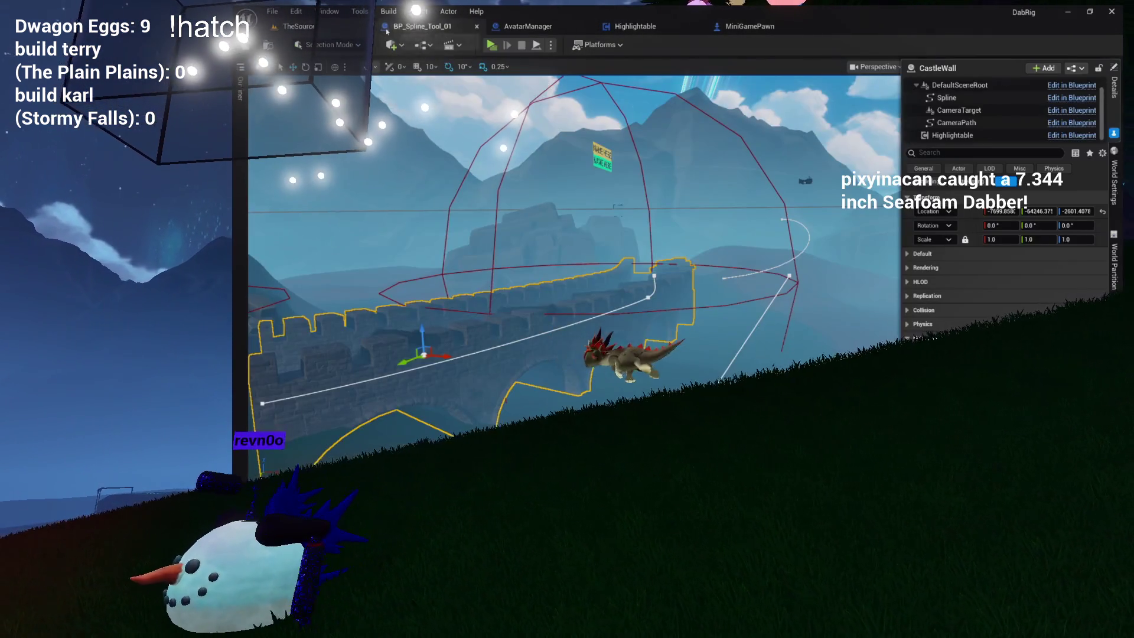
- Run and stop the play preview, then look over BP_Spline_Tool_01 and MiniGamePawn
click(491, 45)
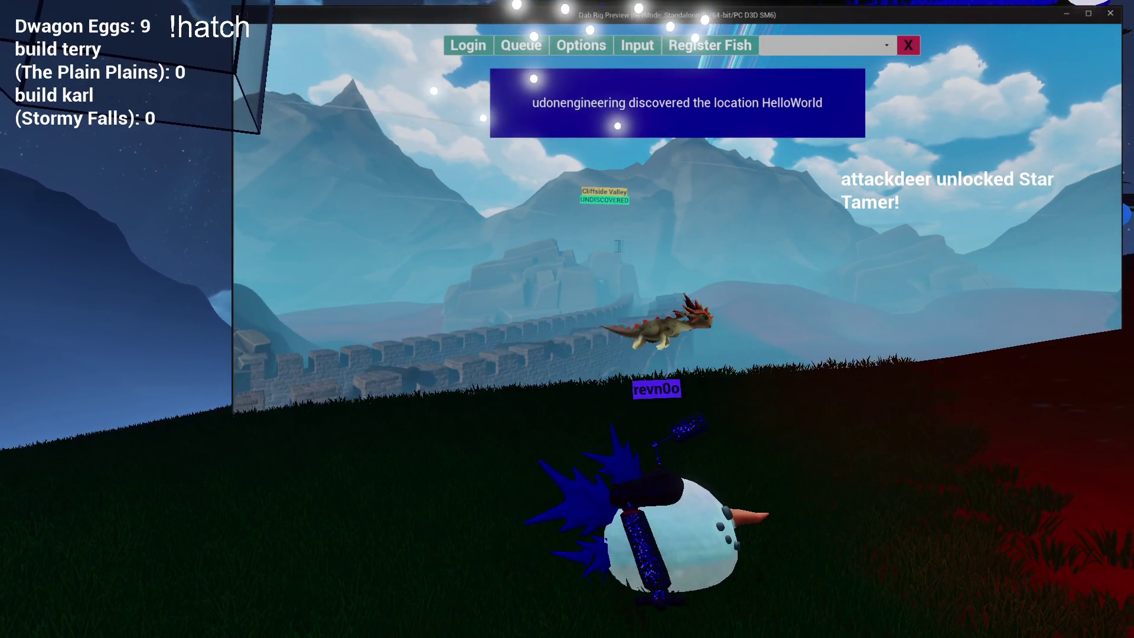
key(Escape)
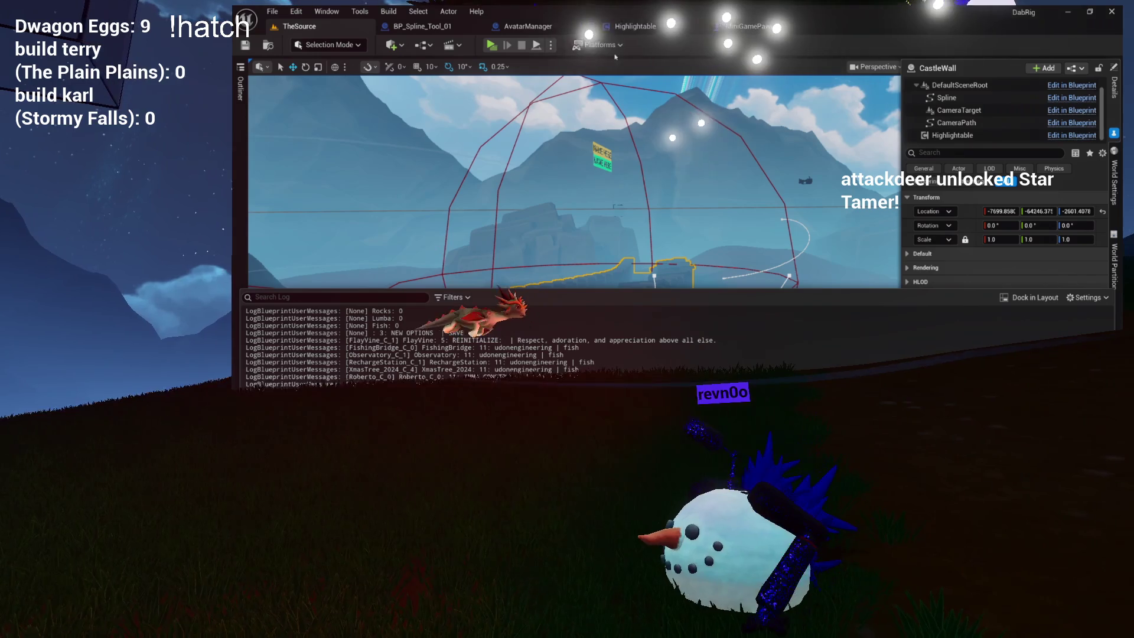
click(447, 24)
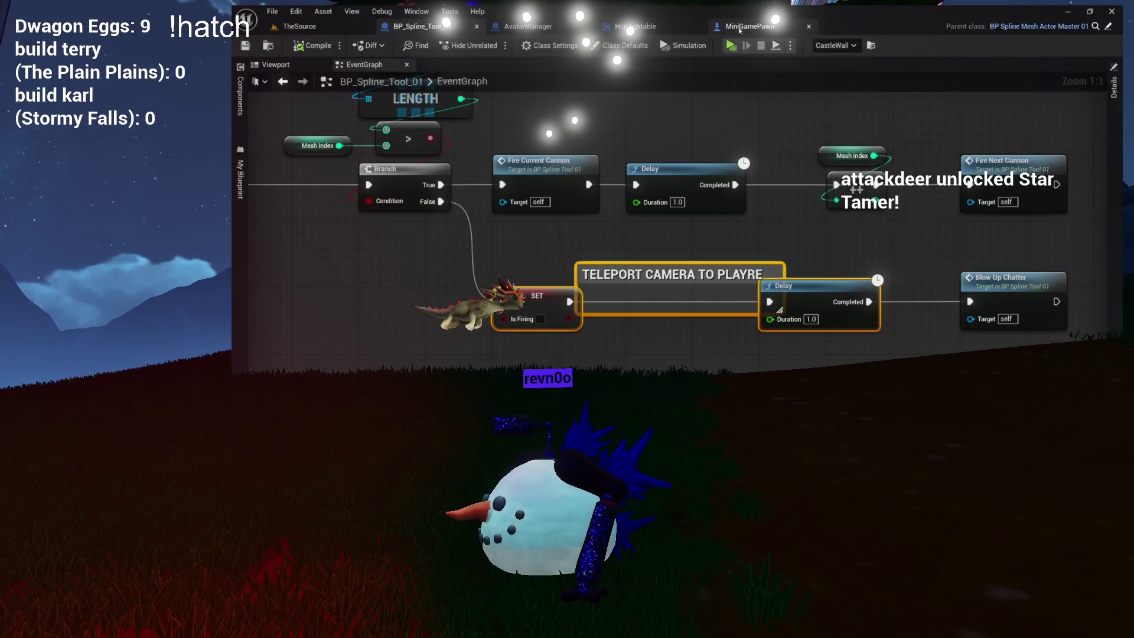
click(738, 28)
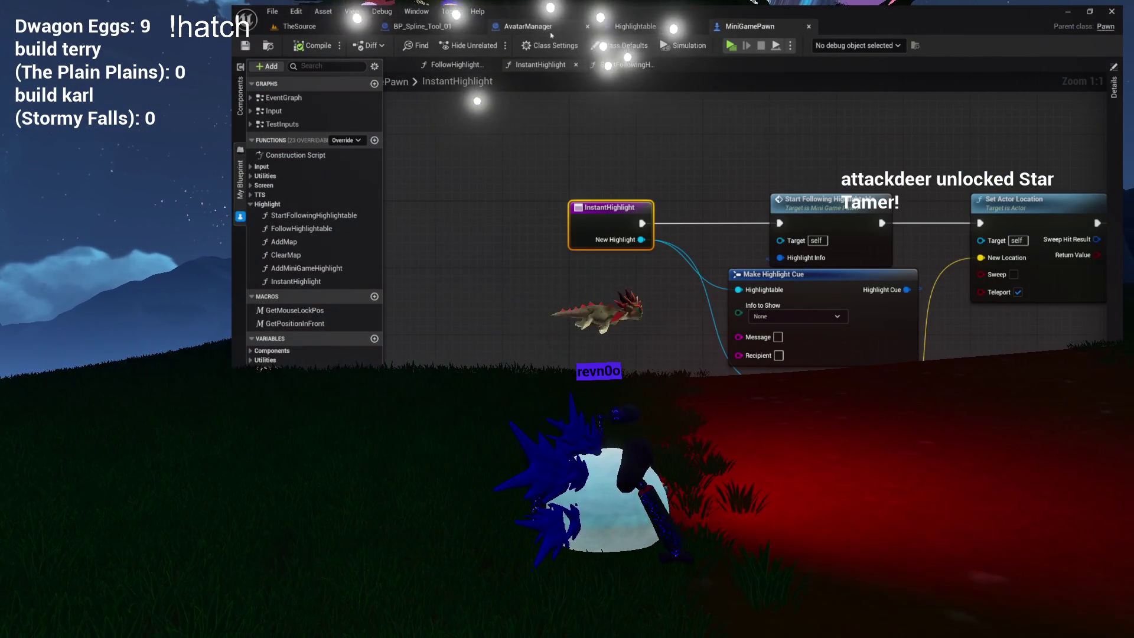
- Show AvatarManager's GetAvatarByChatterName graph with Branch, Return Node, For Each Loop and Print Two Things visible
click(537, 26)
scroll(701, 300, up, 3)
mouse_move(700, 300)
mouse_down()
mouse_move(628, 337)
mouse_move(789, 353)
mouse_move(774, 330)
mouse_move(764, 413)
mouse_up()
mouse_move(812, 450)
mouse_down()
mouse_move(800, 351)
mouse_move(876, 563)
mouse_move(841, 514)
mouse_up()
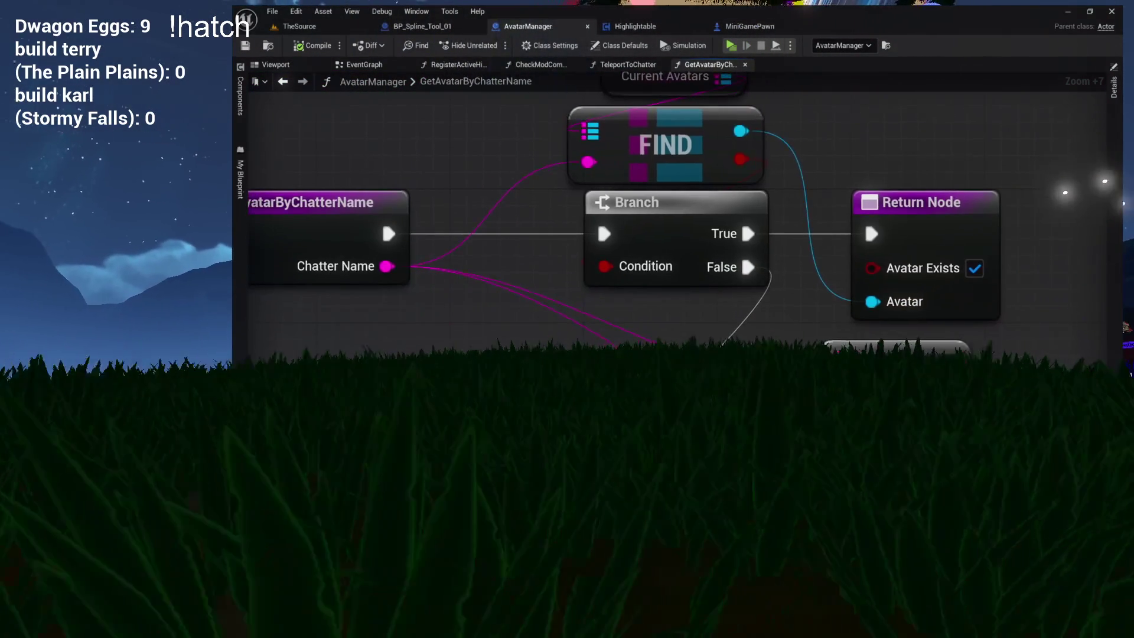
key(grave)
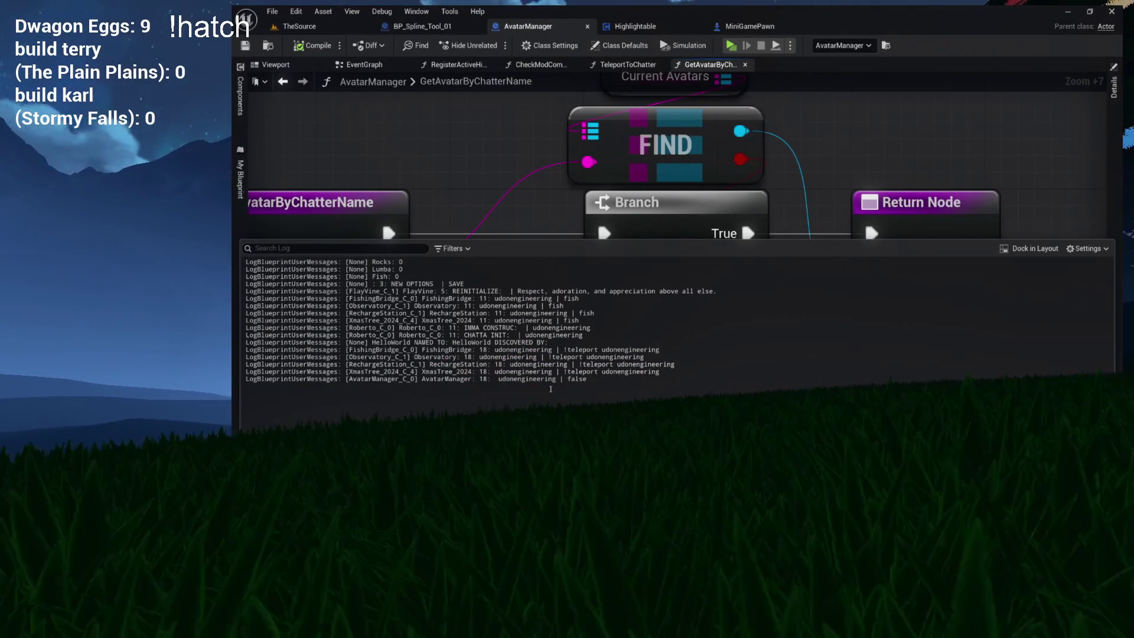
mouse_move(596, 236)
mouse_down()
mouse_move(551, 236)
mouse_move(483, 48)
mouse_move(445, 191)
mouse_up()
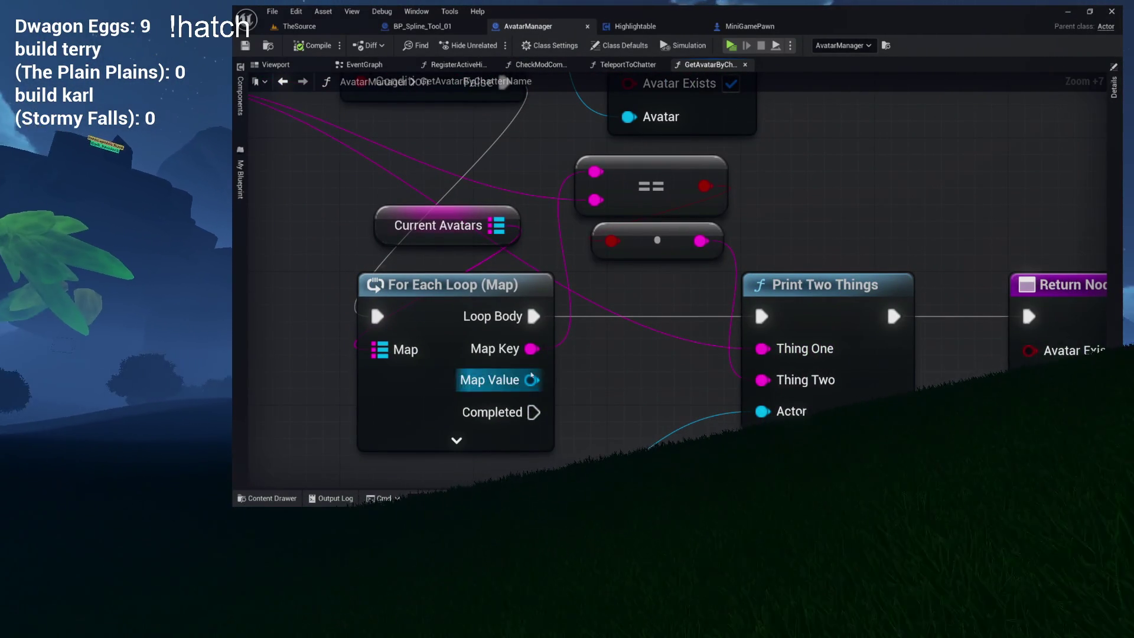
mouse_move(591, 301)
mouse_down()
mouse_move(601, 349)
mouse_move(679, 375)
mouse_move(746, 376)
mouse_move(693, 344)
mouse_up()
mouse_move(693, 344)
mouse_down()
mouse_move(812, 368)
mouse_move(739, 354)
mouse_move(694, 300)
mouse_up()
mouse_move(786, 384)
mouse_down()
mouse_move(855, 311)
mouse_move(803, 300)
mouse_up()
- Add an Append node for Print Two Things and connect Chatter Name to it
text(append)
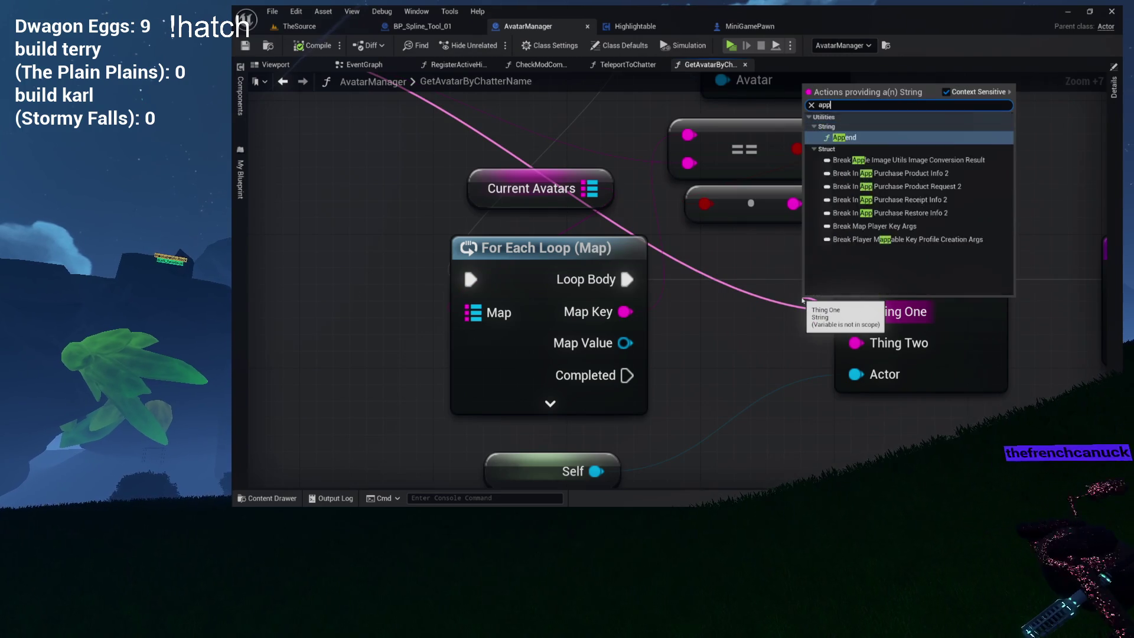
key(Return)
mouse_move(891, 262)
mouse_down()
mouse_move(938, 209)
mouse_move(974, 195)
mouse_up()
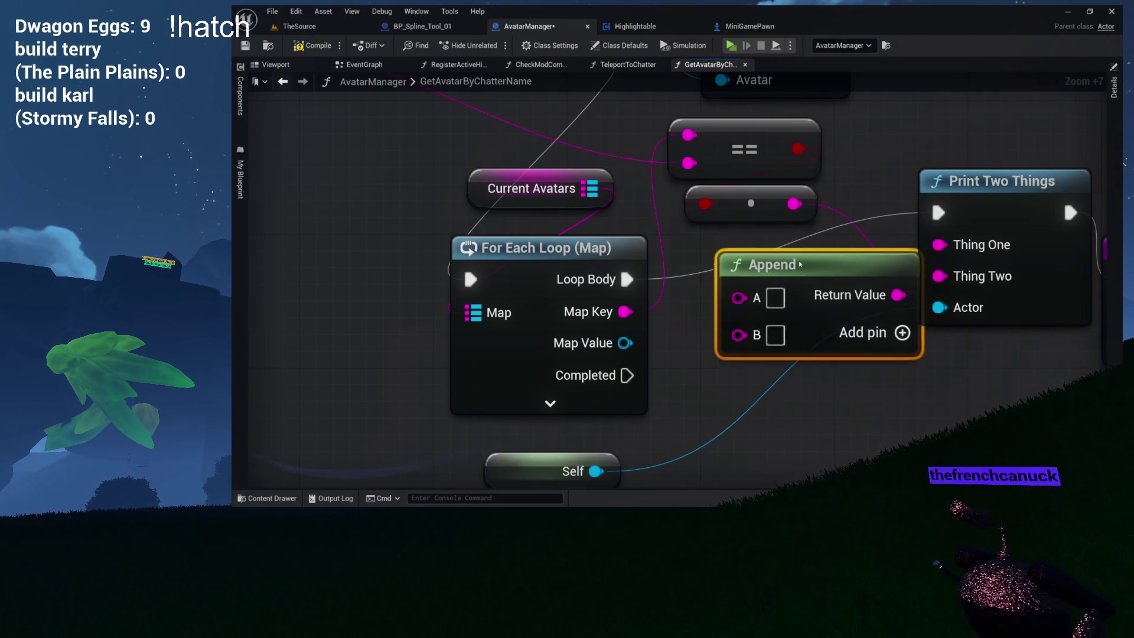
scroll(531, 182, down, 2)
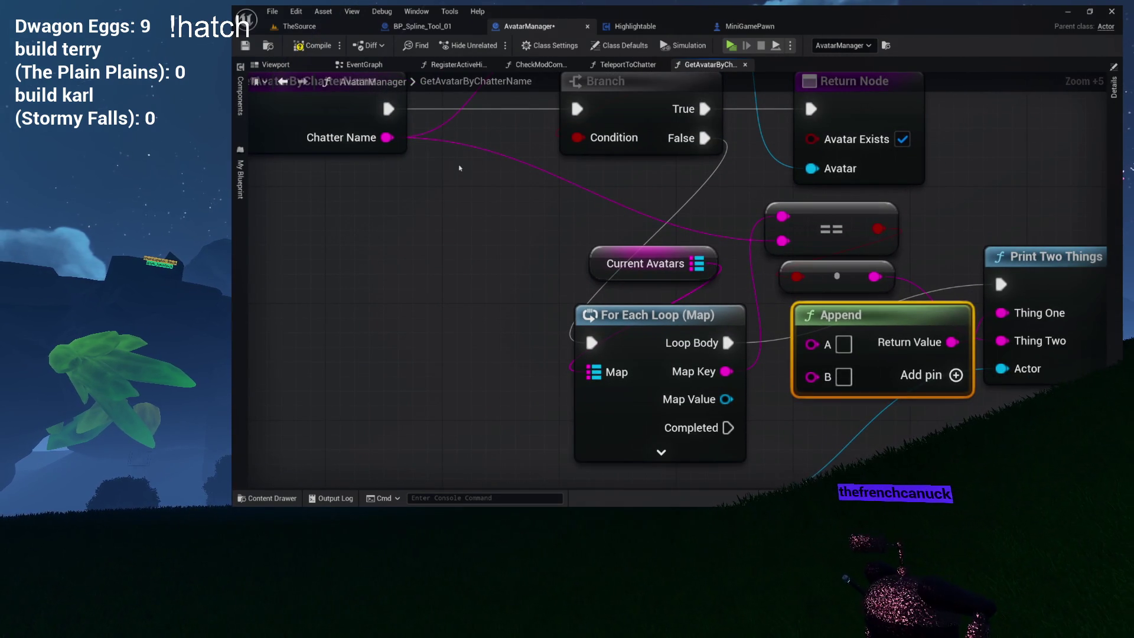
drag(798, 348, 811, 344)
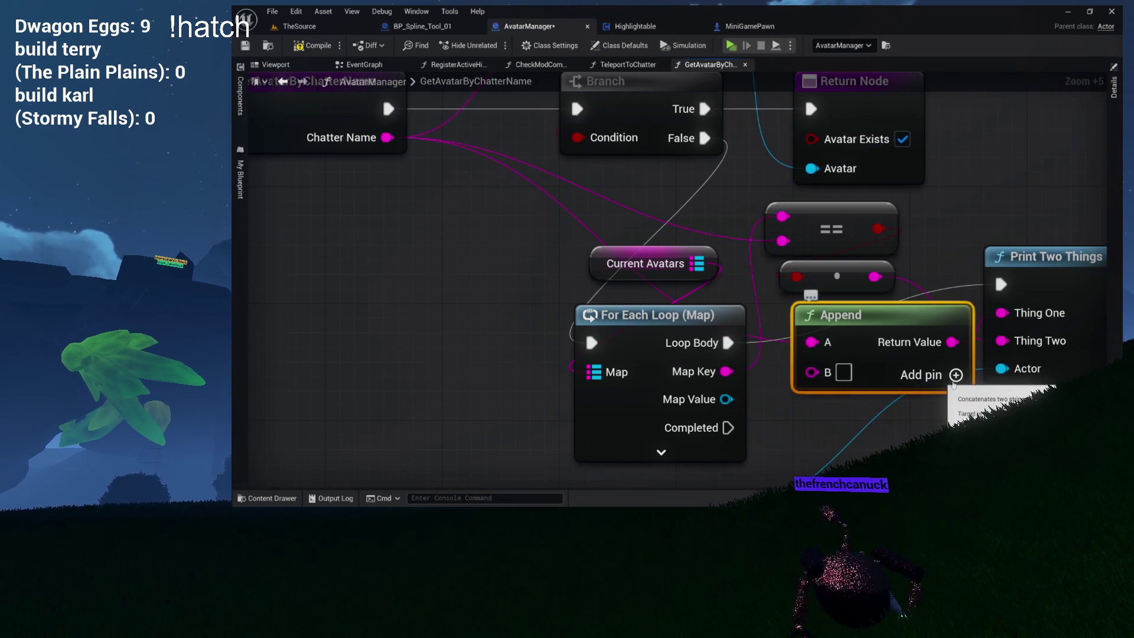
- Give Append extra C, D and E inputs and move the Chatter Name wire to B
click(955, 375)
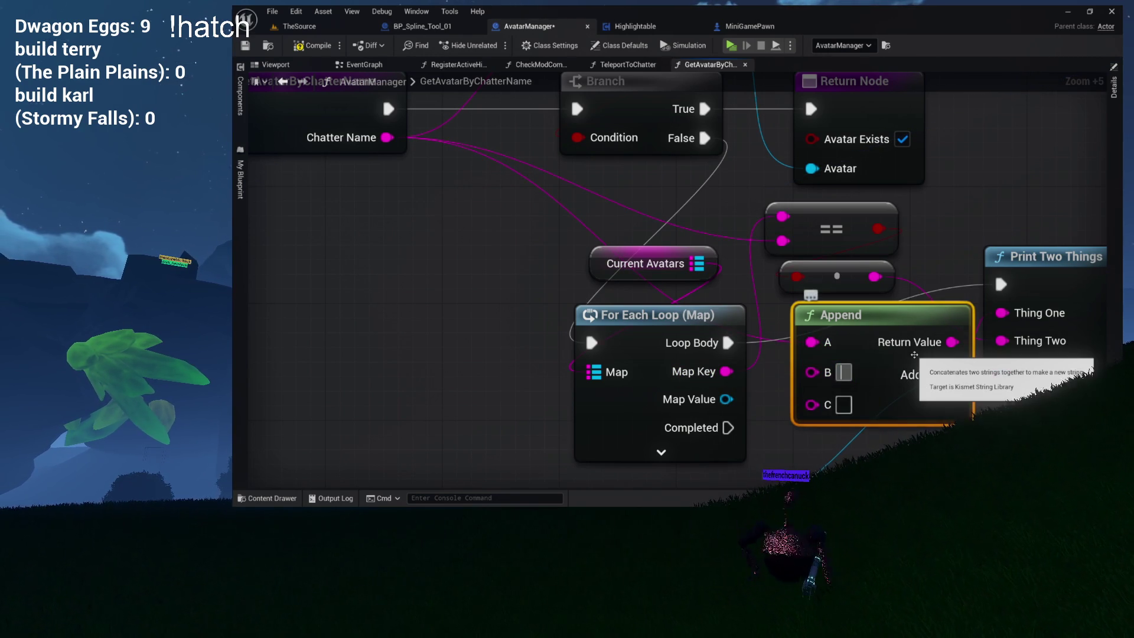
click(956, 375)
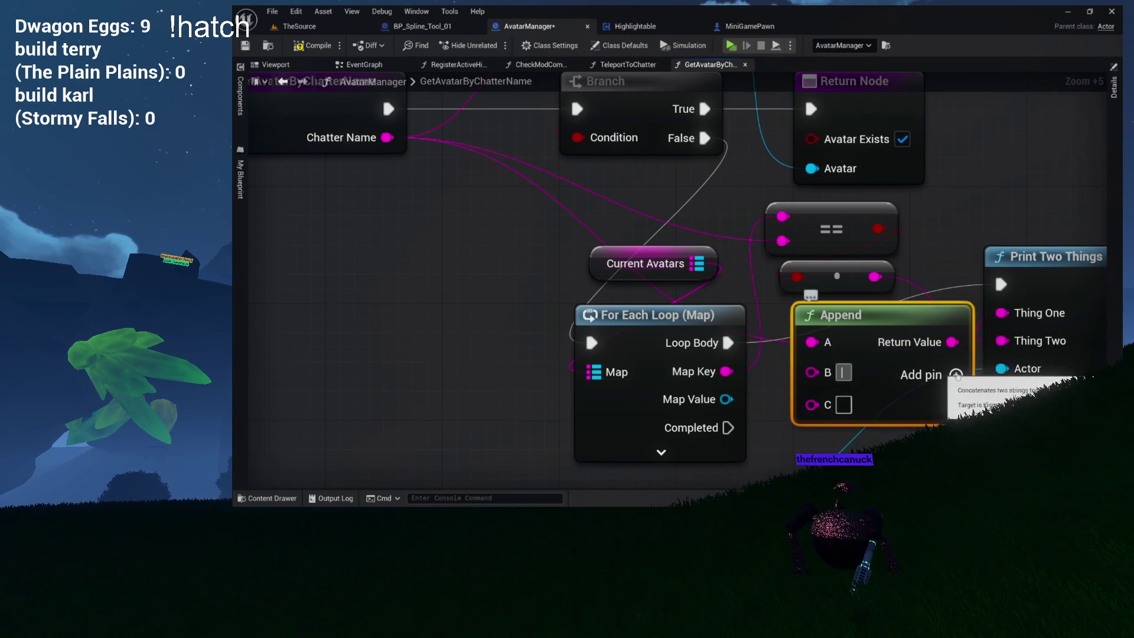
mouse_move(812, 343)
mouse_down()
mouse_move(826, 360)
mouse_move(812, 374)
mouse_up()
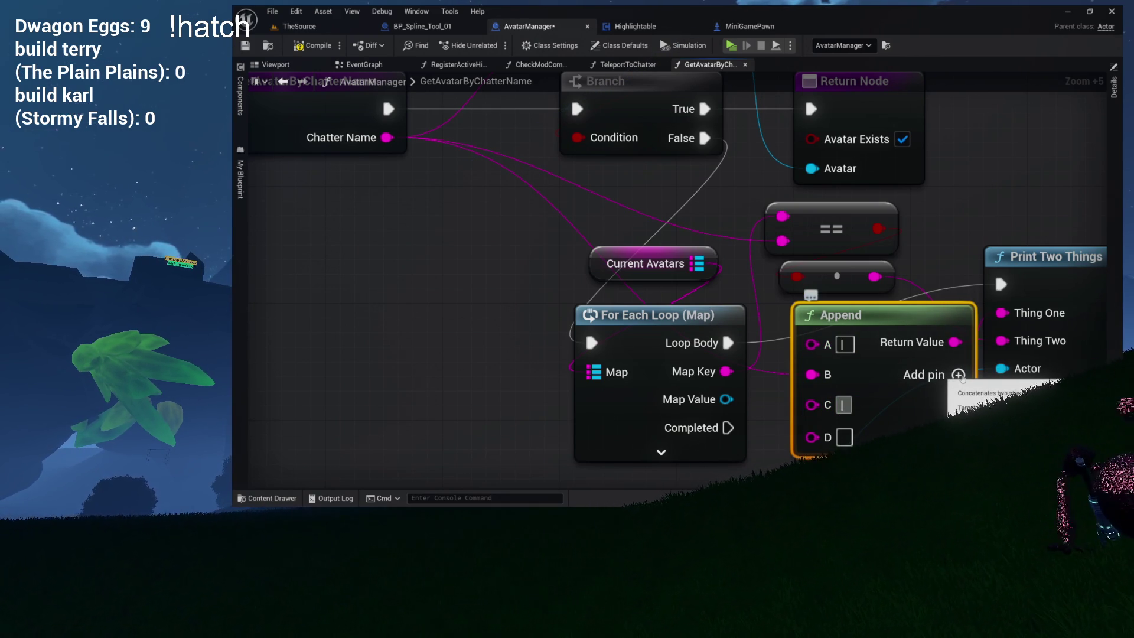
click(958, 374)
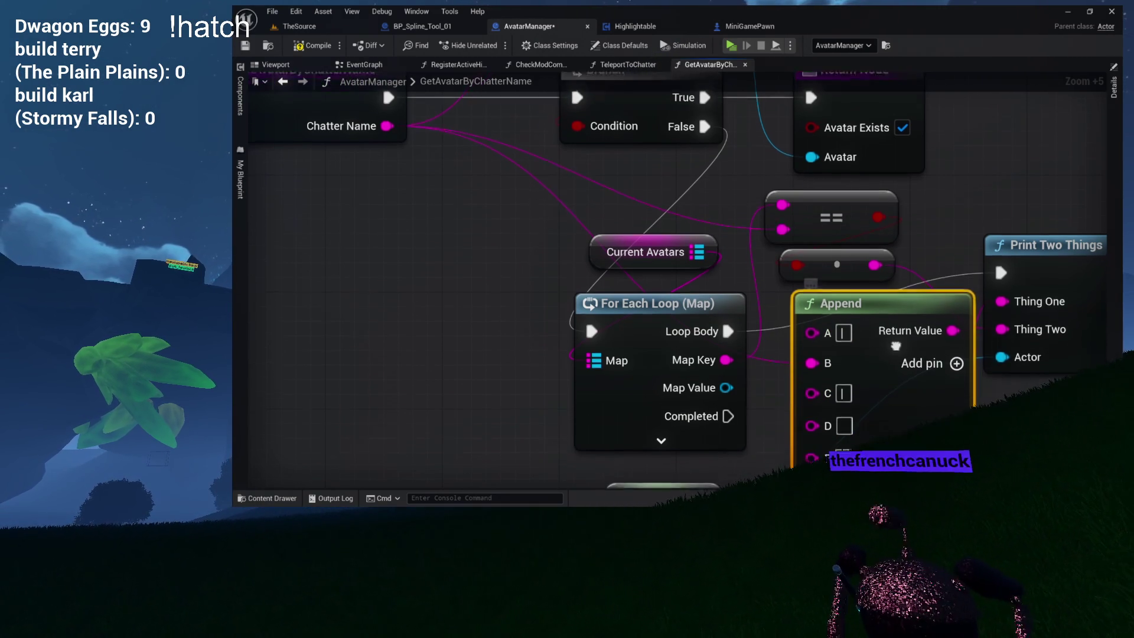
mouse_move(898, 268)
mouse_down()
mouse_move(725, 264)
mouse_move(734, 293)
mouse_move(780, 329)
mouse_move(769, 328)
mouse_up()
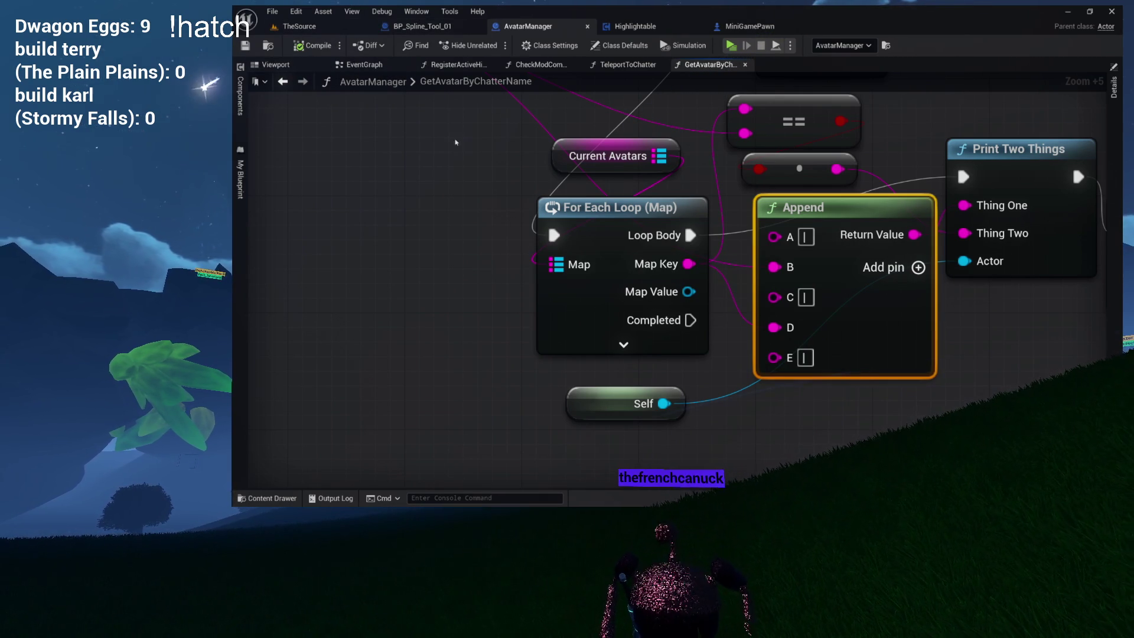
drag(469, 170, 422, 288)
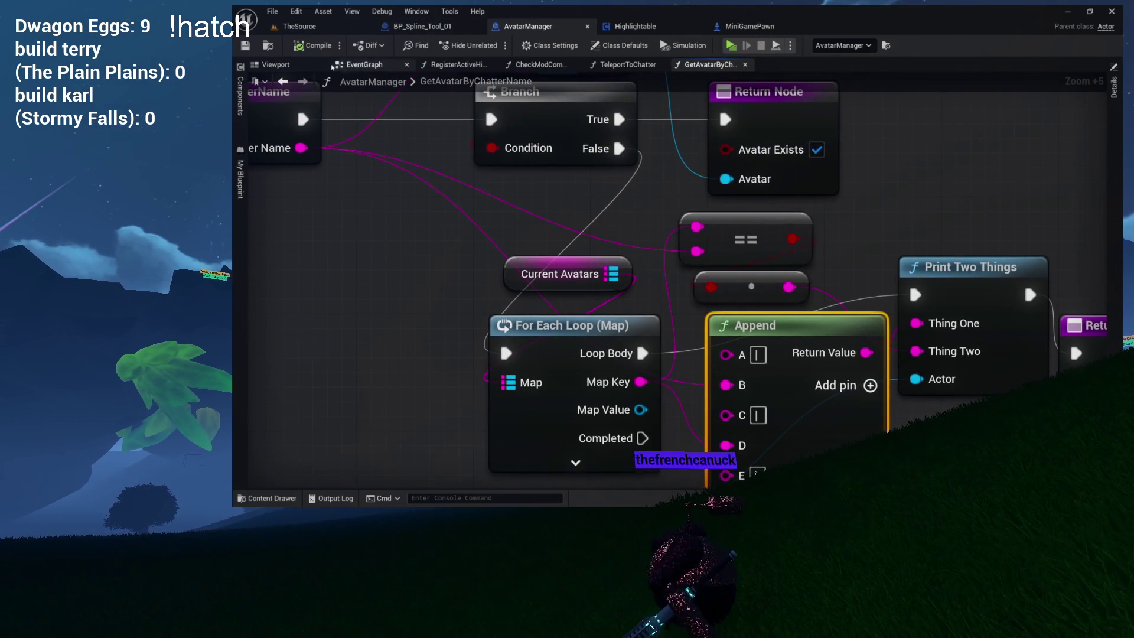
drag(440, 174, 404, 103)
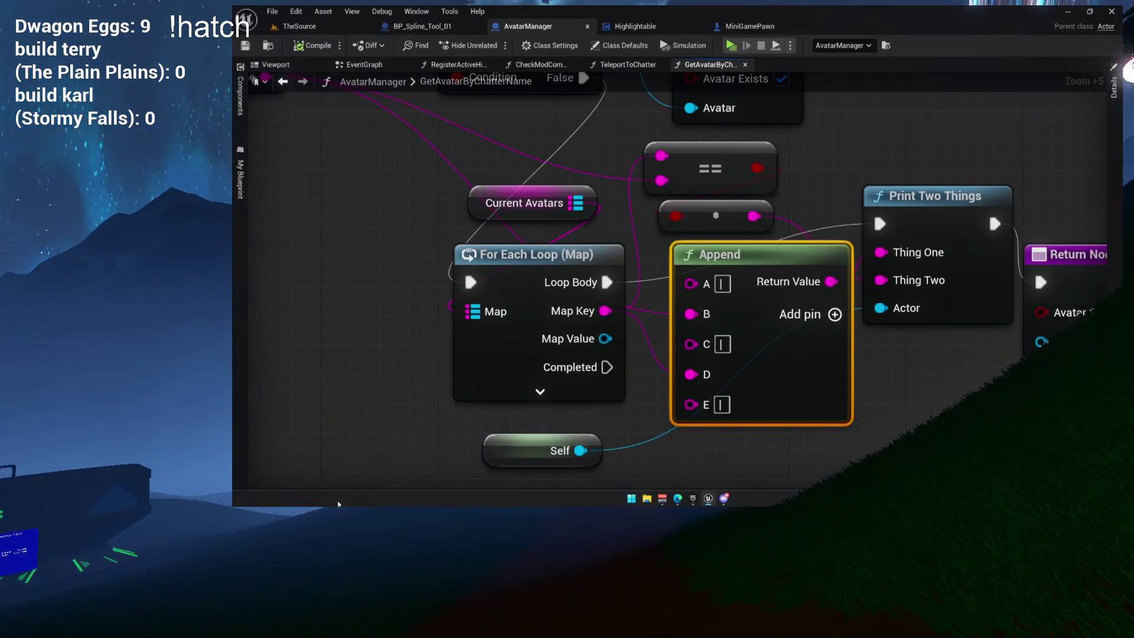
- Play the preview and send the !teleport udonengineering chat command
click(334, 498)
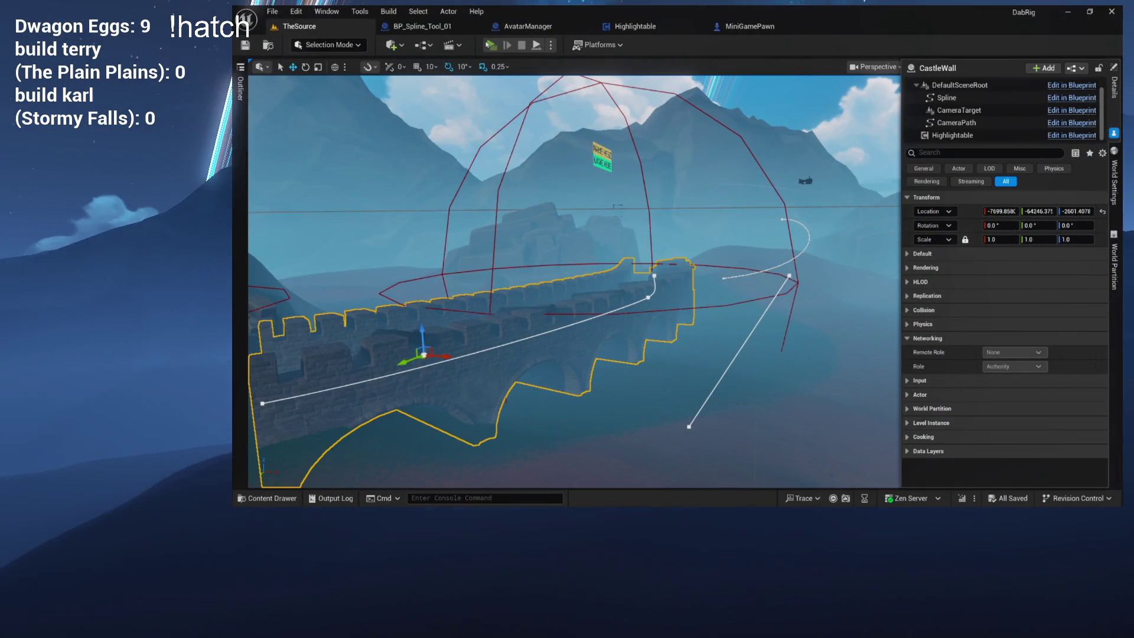
click(489, 45)
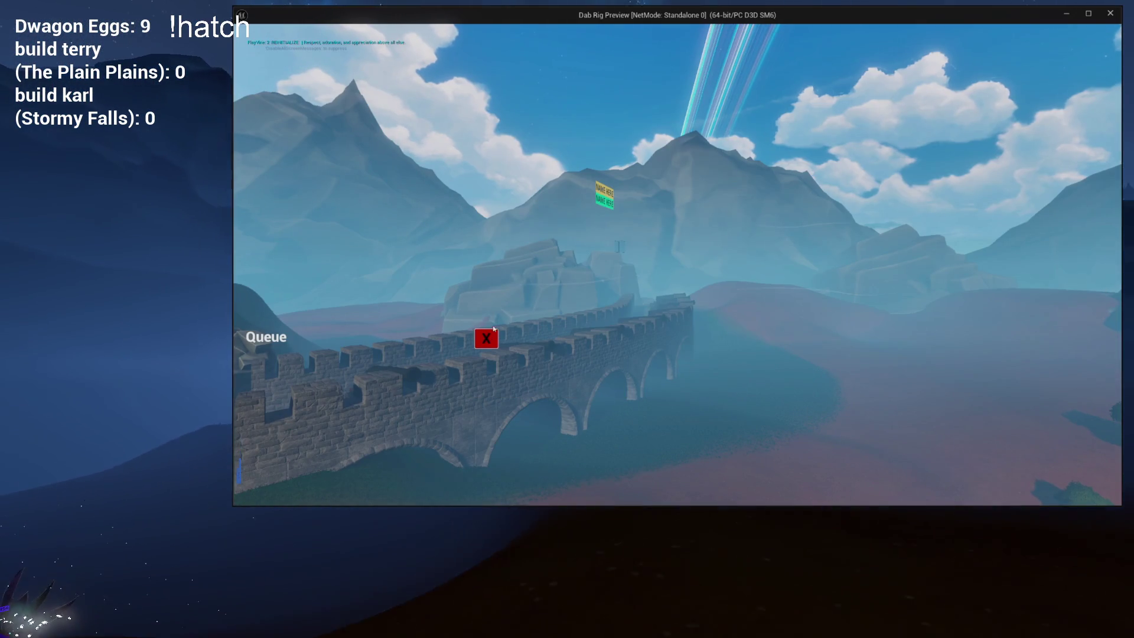
click(486, 338)
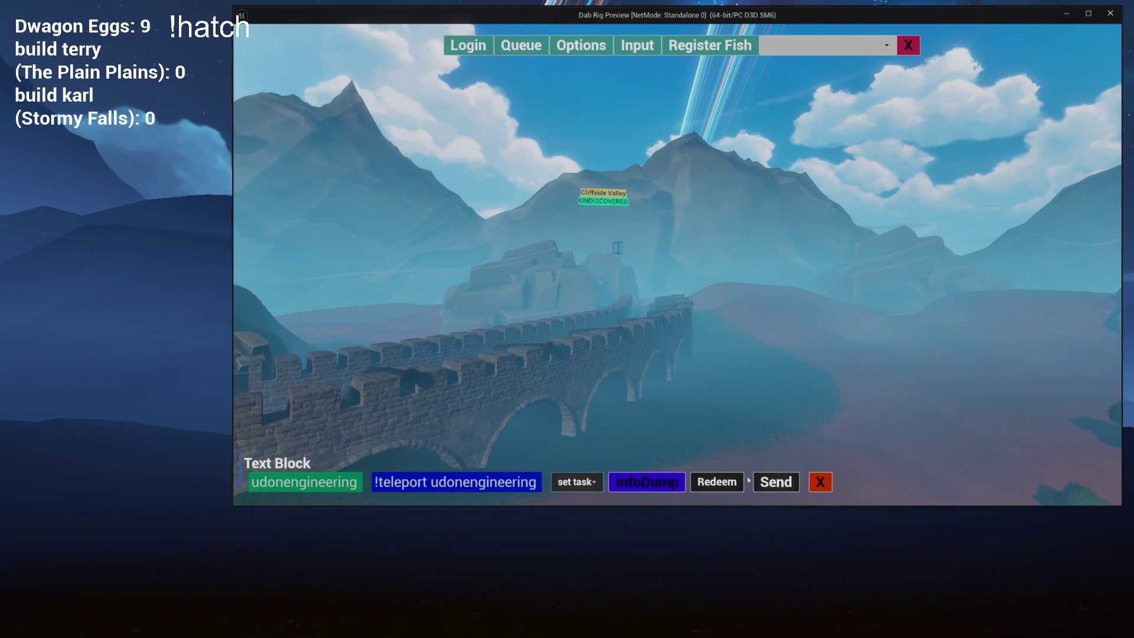
click(773, 483)
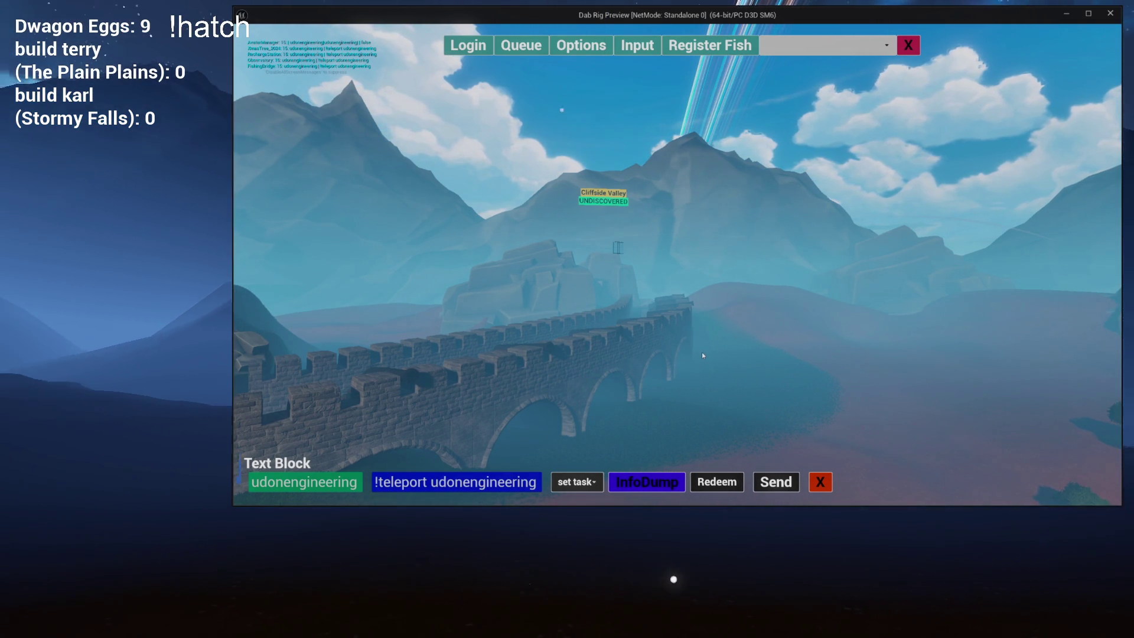
key(Escape)
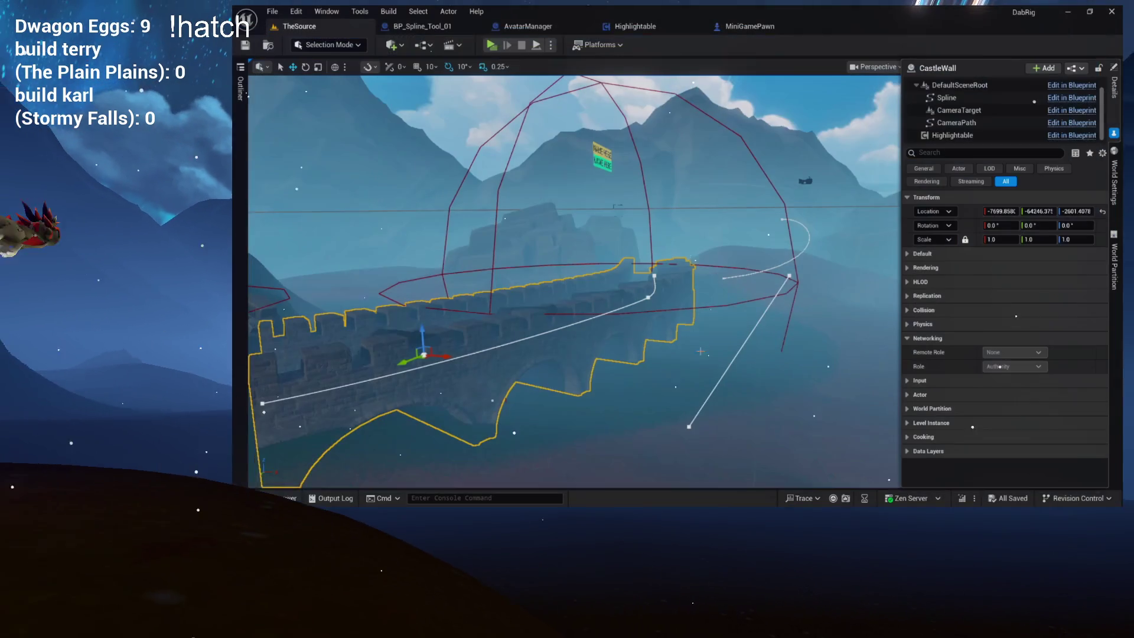
- Inspect the log's last line '| udonengineering|udonengineering| | false' and return to the lookup graph
key(ctrl+grave)
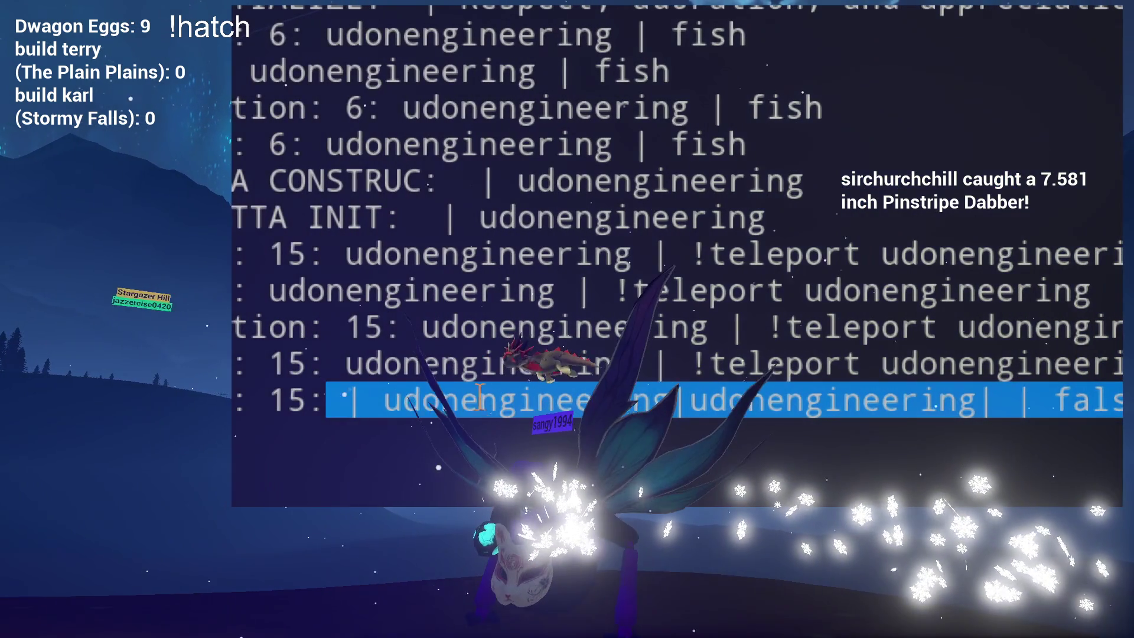
click(321, 388)
drag(383, 402, 684, 404)
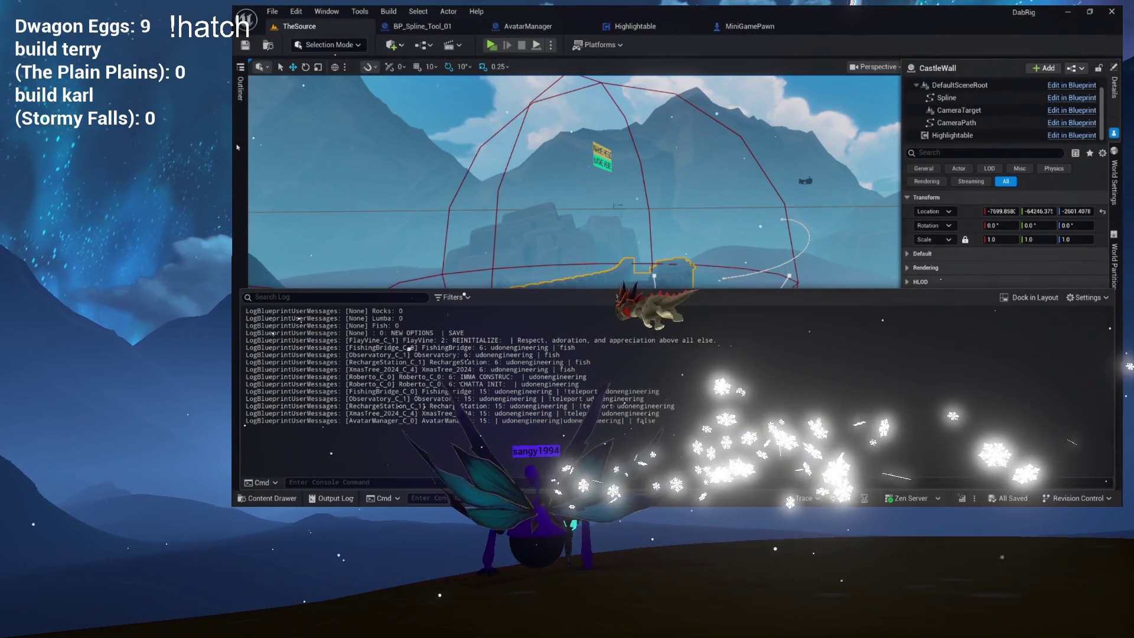
click(433, 30)
click(525, 26)
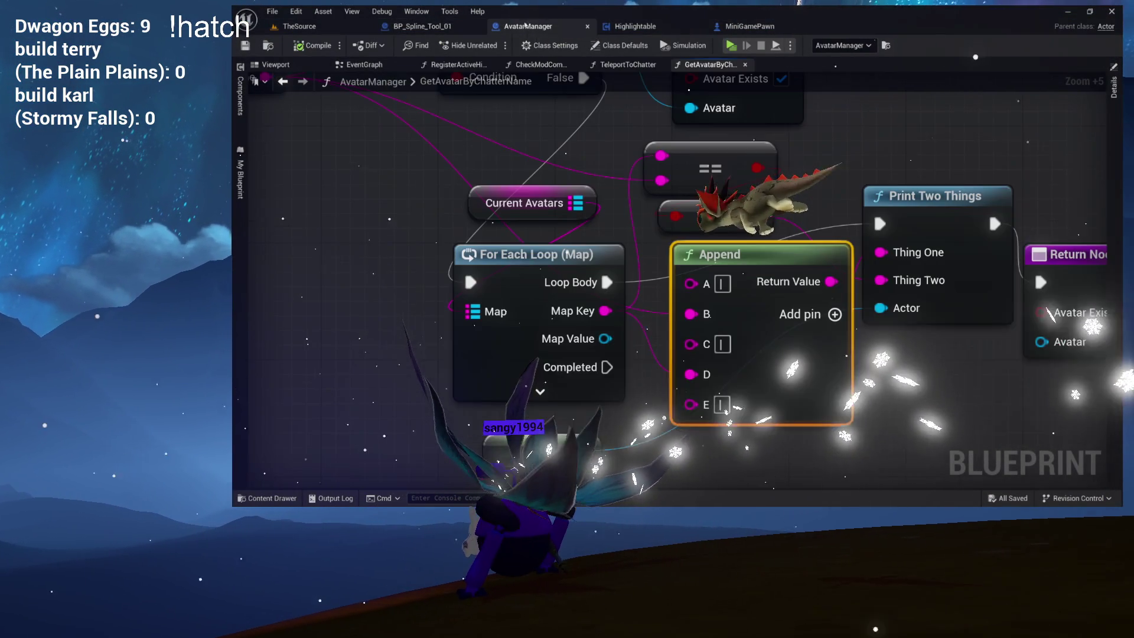
- Shift the Current Avatars, FIND, Branch and Return nodes right and pull a new wire from Chatter Name
mouse_move(574, 147)
mouse_down()
mouse_move(586, 234)
mouse_move(601, 237)
mouse_move(599, 183)
mouse_move(631, 284)
mouse_up()
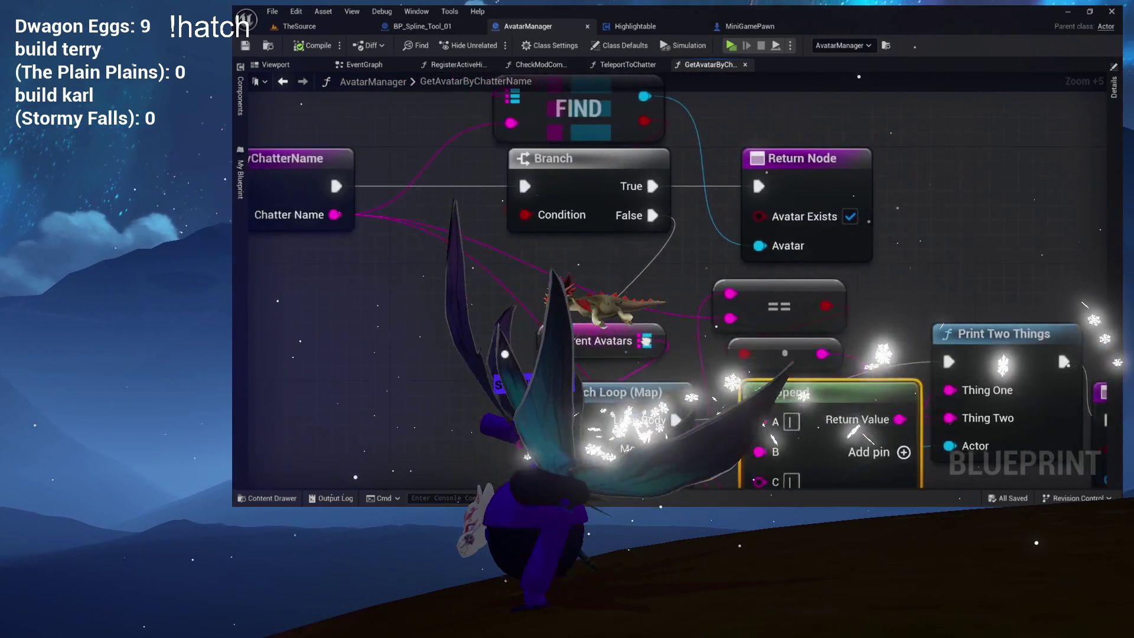
drag(480, 87, 594, 158)
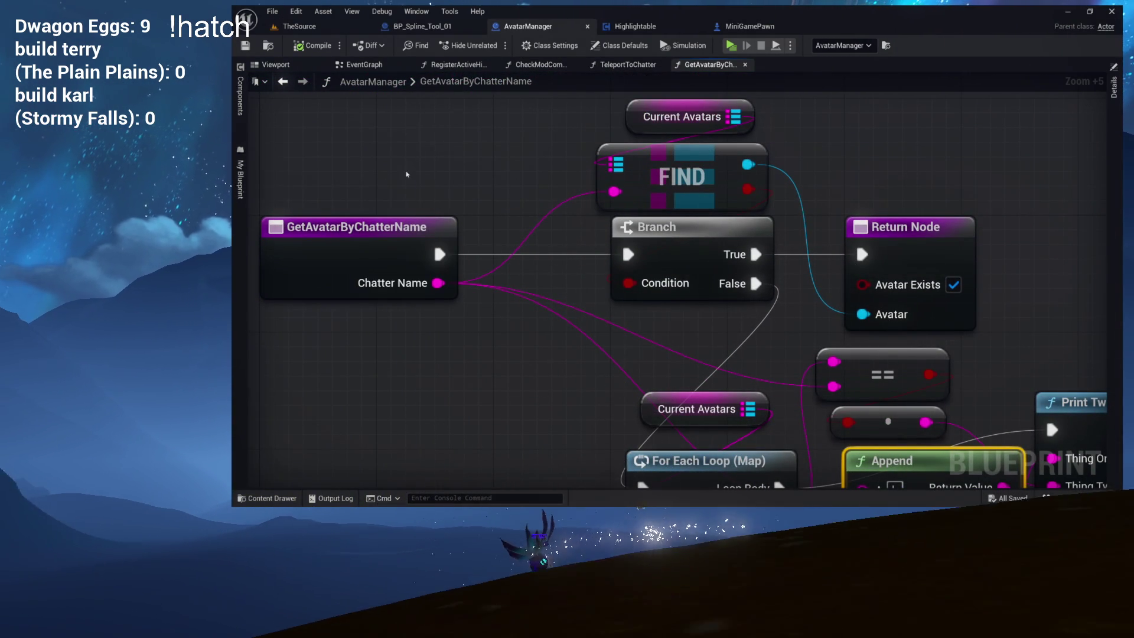
drag(486, 207, 478, 282)
scroll(478, 281, down, 1)
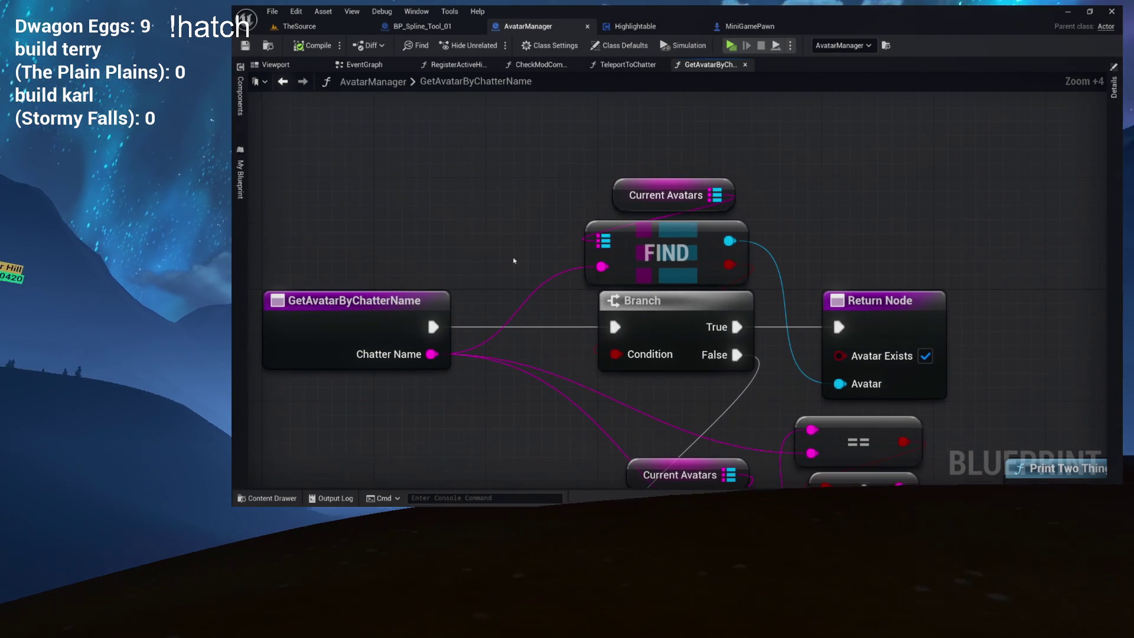
mouse_move(573, 173)
mouse_down()
mouse_move(808, 344)
mouse_move(839, 354)
mouse_up()
mouse_move(636, 311)
mouse_down()
mouse_move(616, 241)
mouse_move(740, 241)
mouse_move(723, 242)
mouse_up()
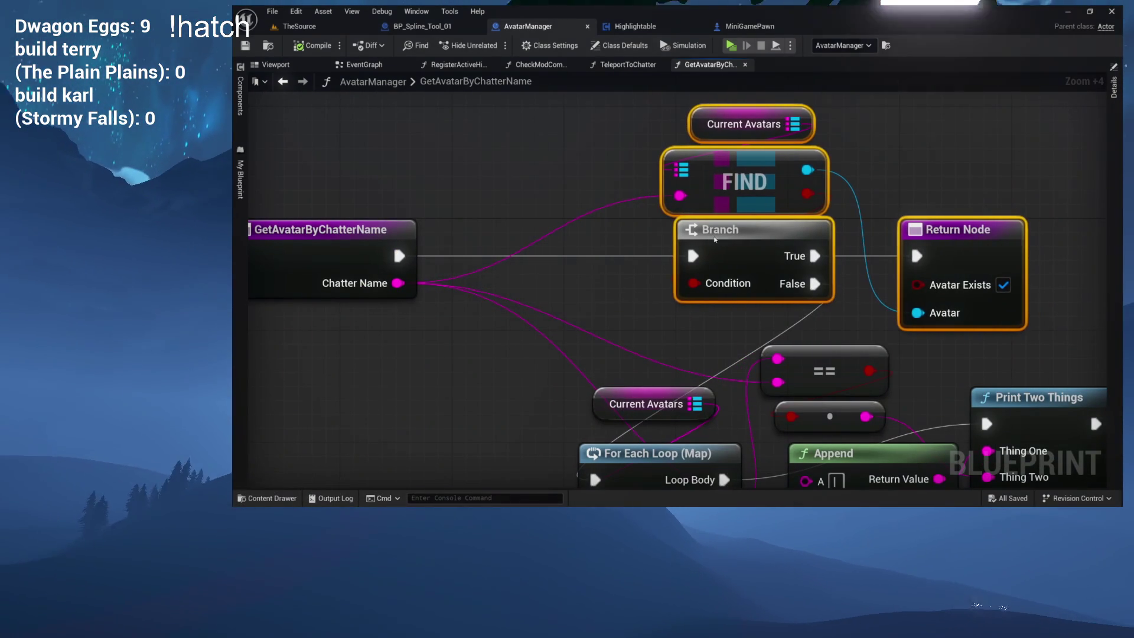
drag(587, 228, 737, 252)
drag(663, 228, 562, 240)
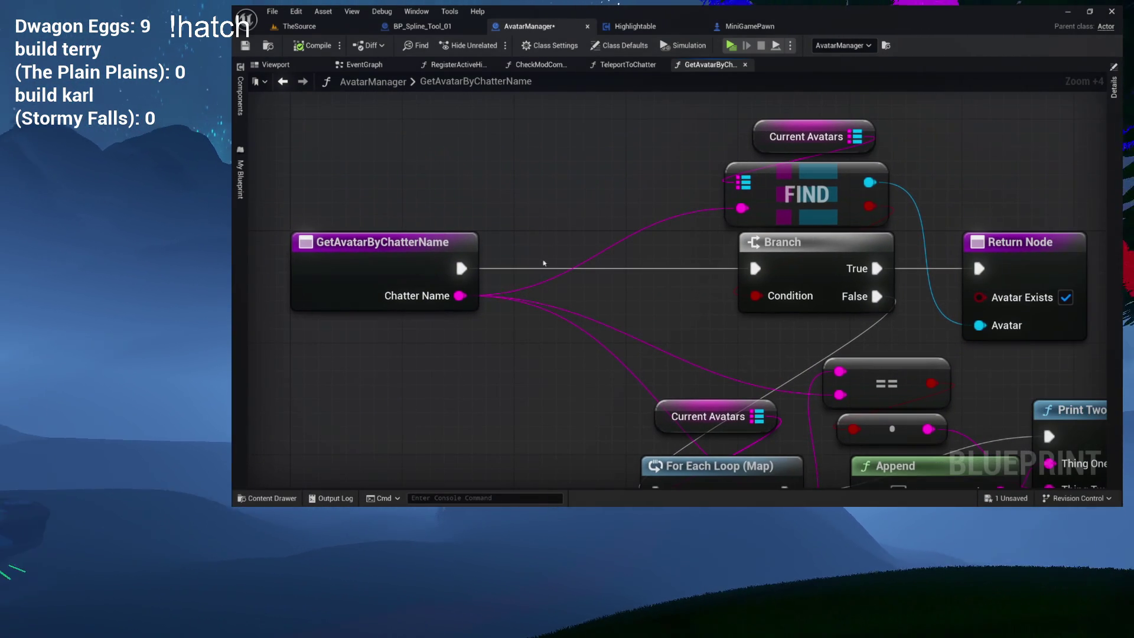
drag(461, 295, 568, 223)
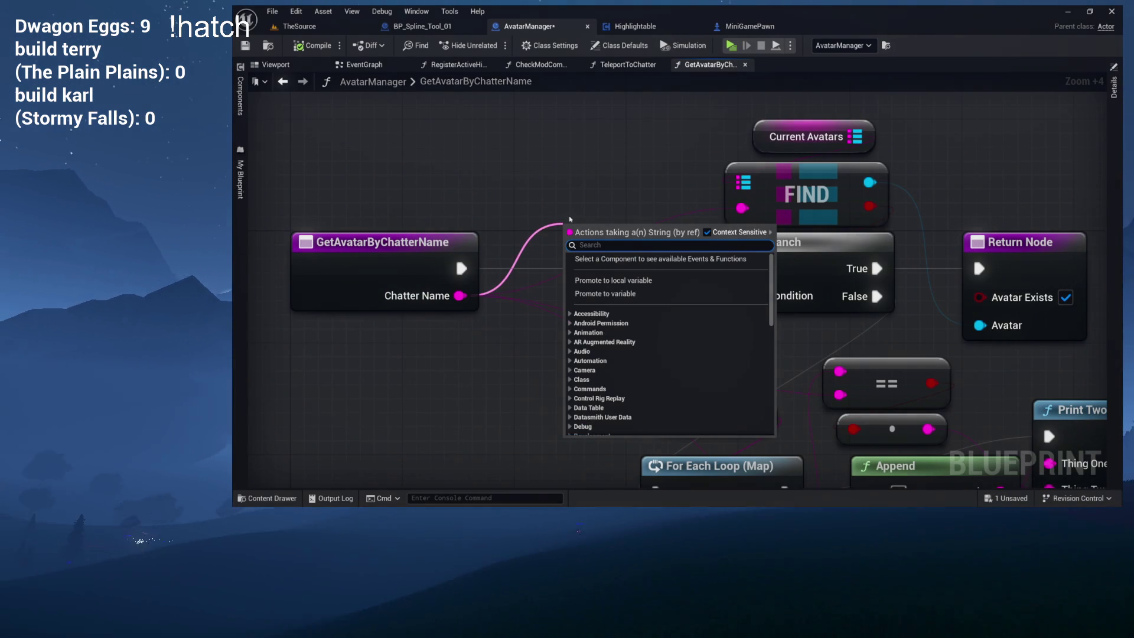
- Add a Replace string node from Chatter Name and feed its output into FIND
text(replace)
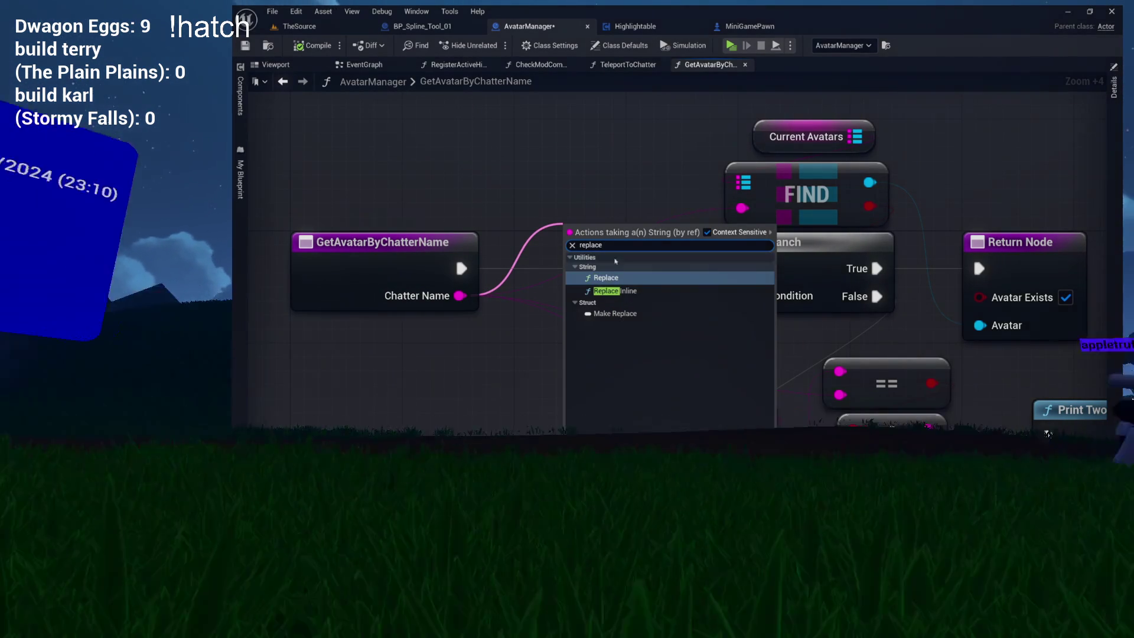
key(Return)
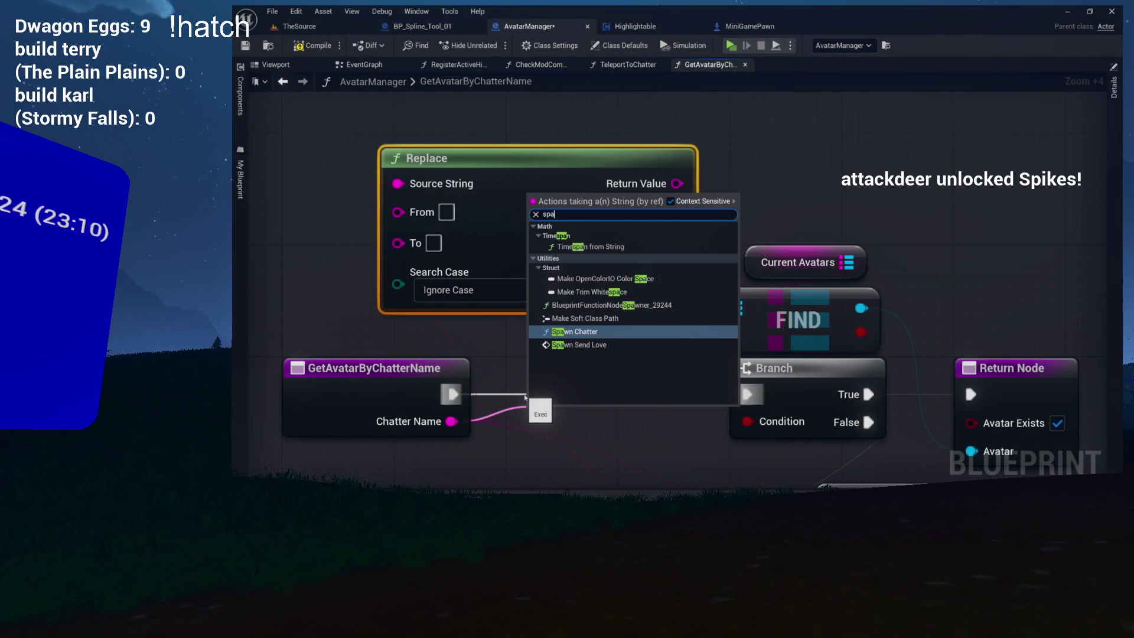
key(Escape)
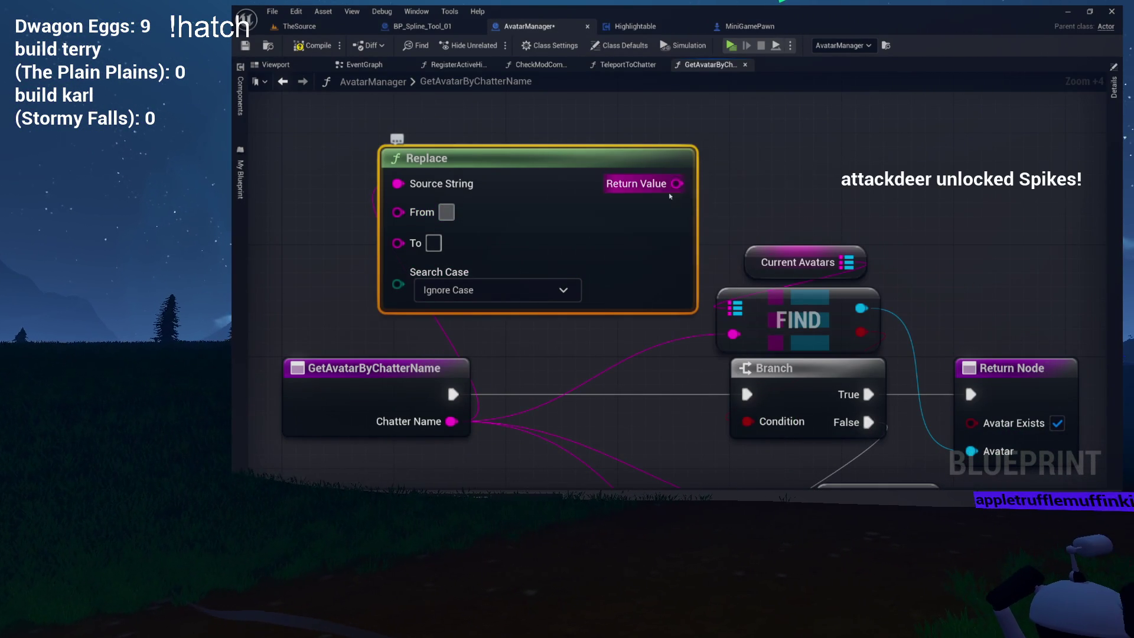
drag(674, 182, 676, 184)
mouse_move(683, 306)
mouse_down()
mouse_move(656, 308)
mouse_move(576, 367)
mouse_move(649, 372)
mouse_move(732, 341)
mouse_up()
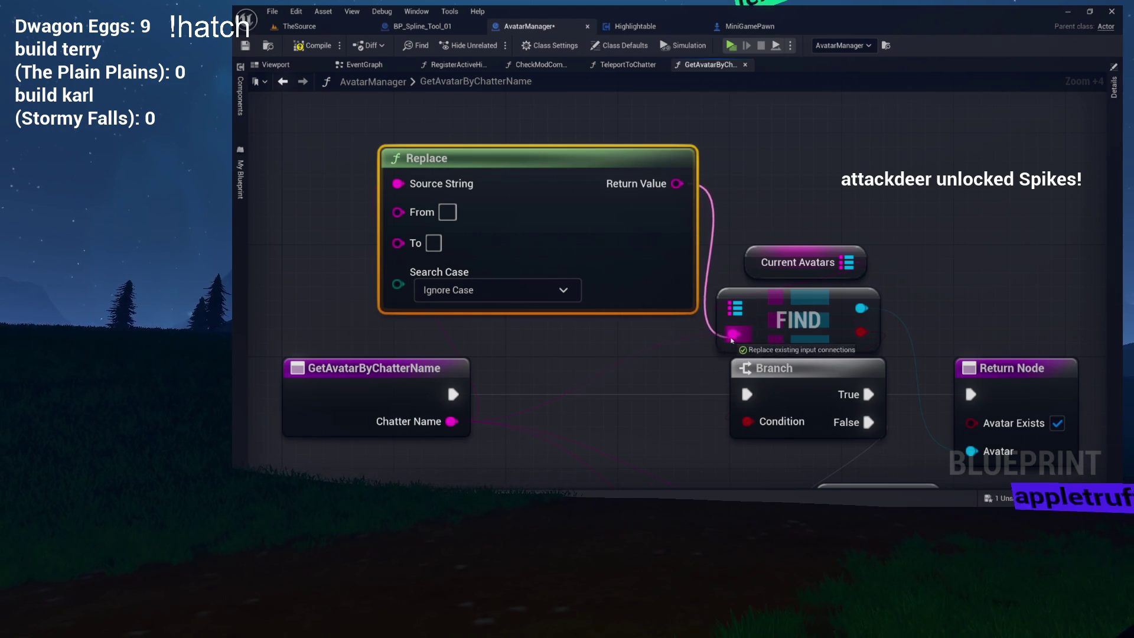
- Also feed Replace's output into Append's B input, then compile and save AvatarManager
scroll(629, 365, down, 3)
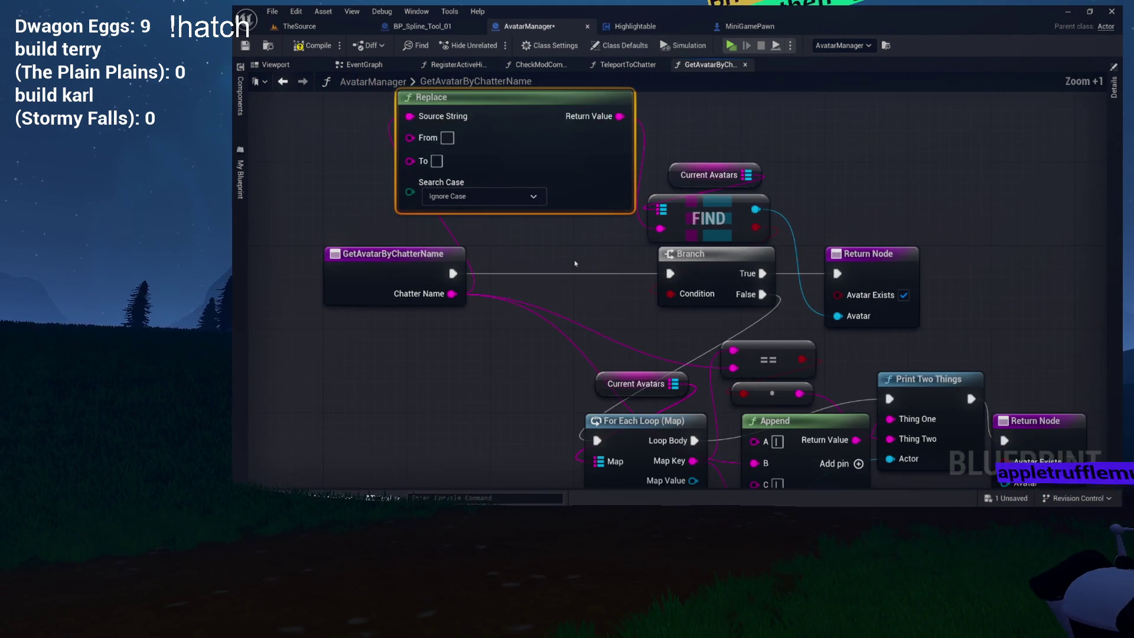
scroll(563, 233, down, 1)
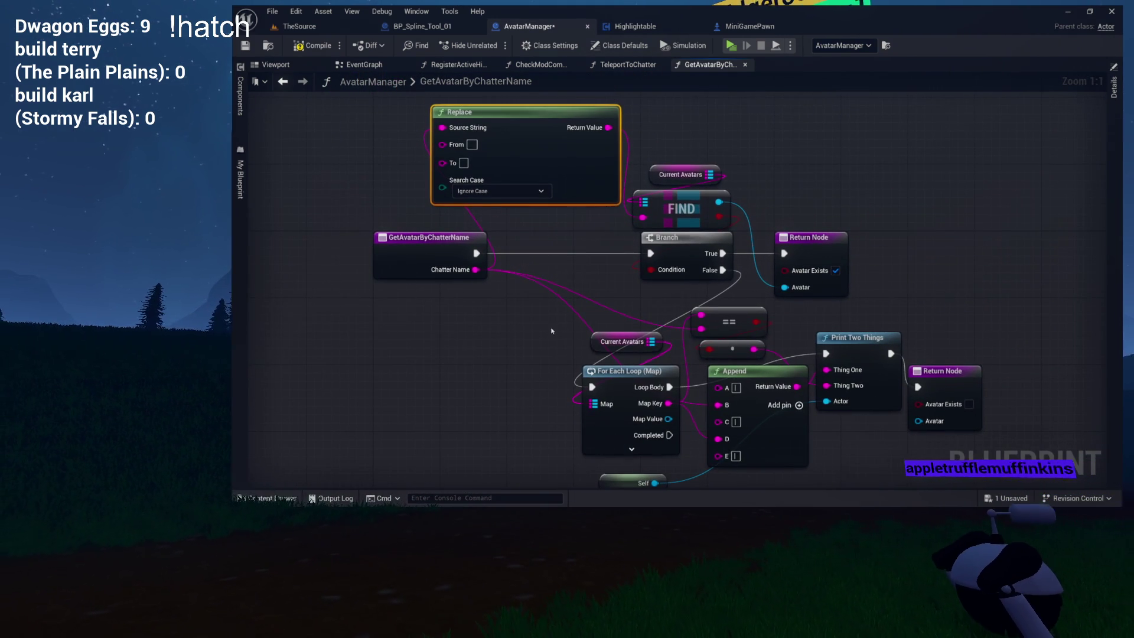
mouse_move(609, 127)
mouse_down()
mouse_move(662, 337)
mouse_move(709, 349)
mouse_up()
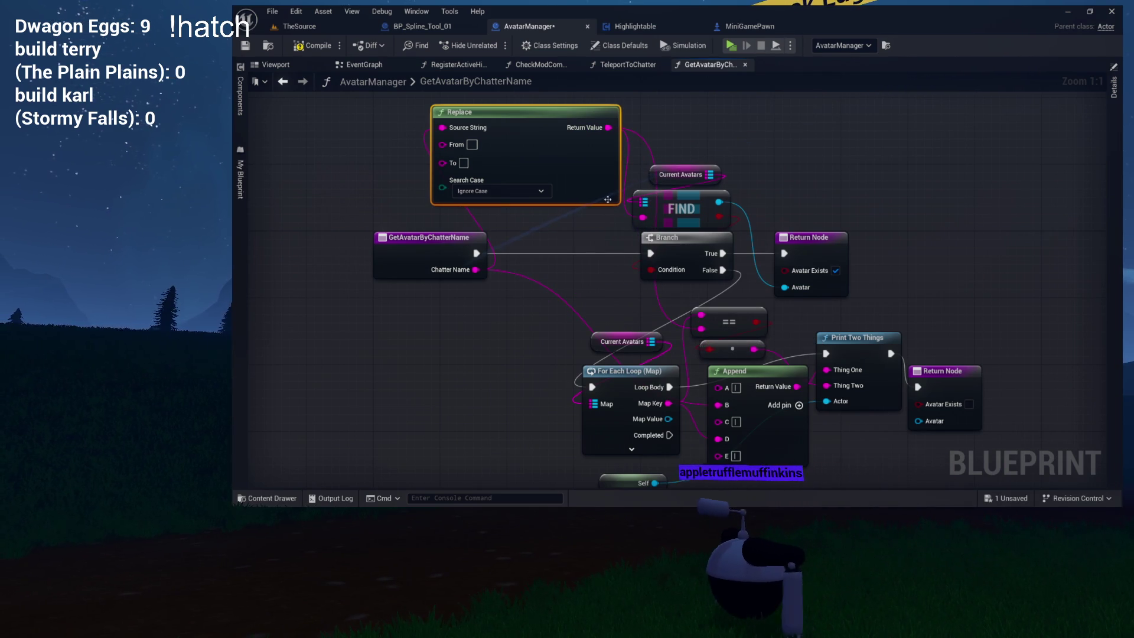
mouse_move(610, 129)
mouse_down()
mouse_move(585, 331)
mouse_move(614, 392)
mouse_move(722, 408)
mouse_up()
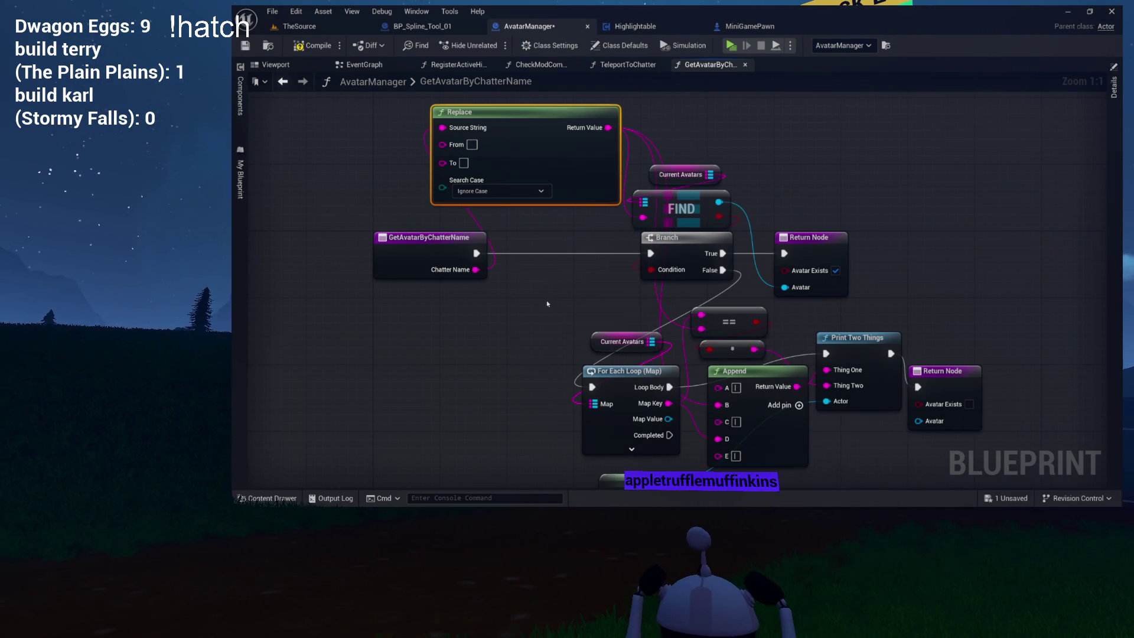
click(307, 45)
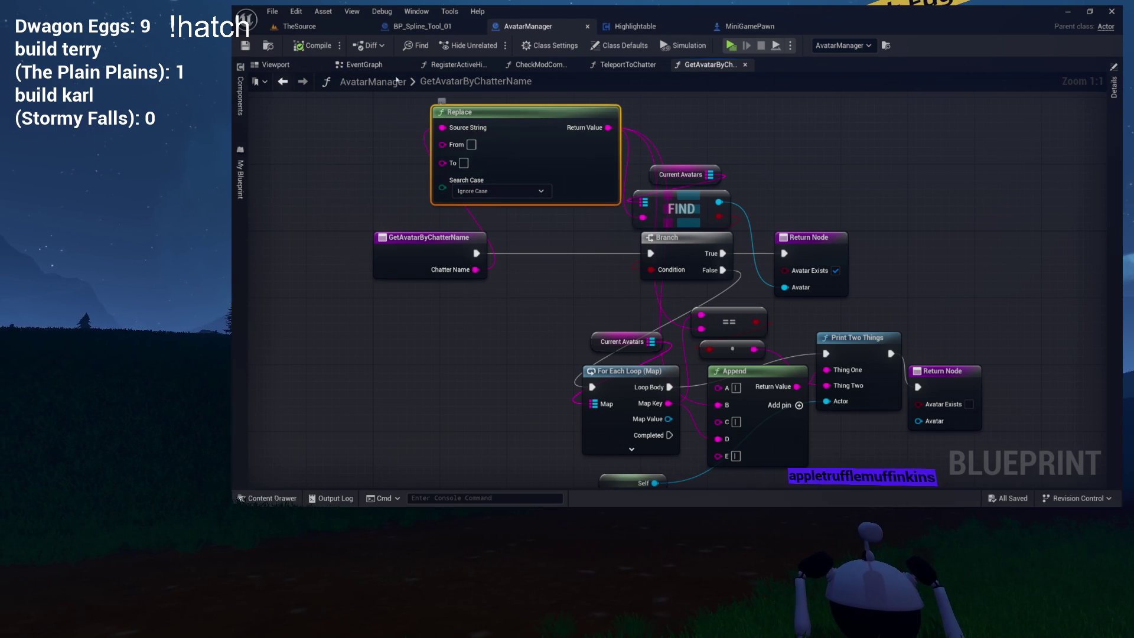
click(324, 497)
- Clear and close the output log, glance at TheSource and BP_Spline_Tool_01, and return to the lookup graph
right_click(526, 398)
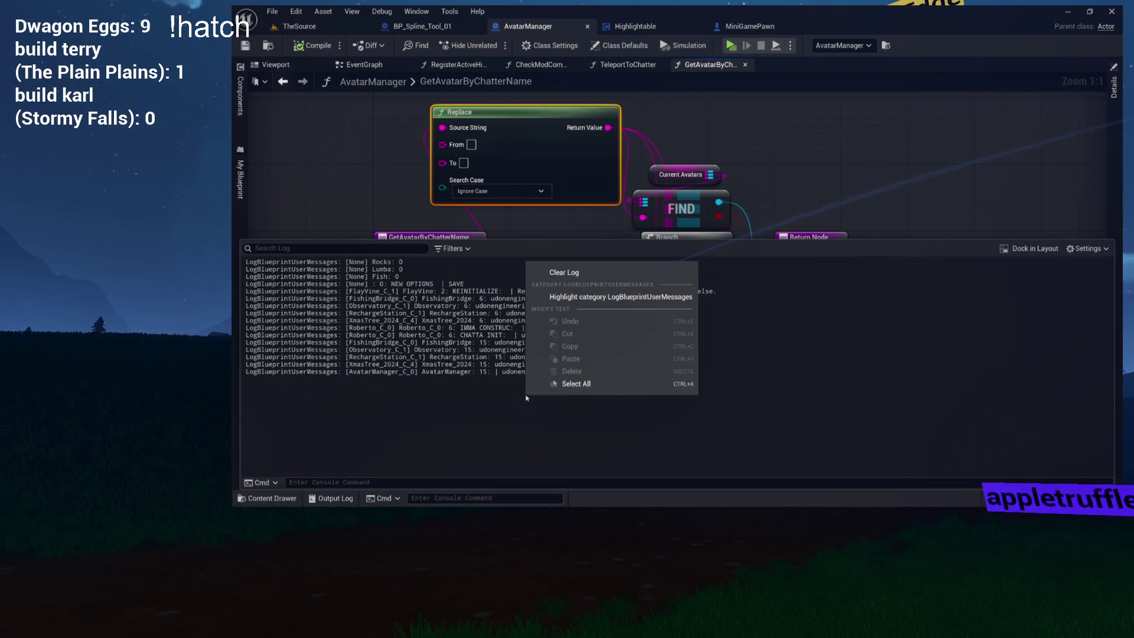
click(564, 274)
click(399, 186)
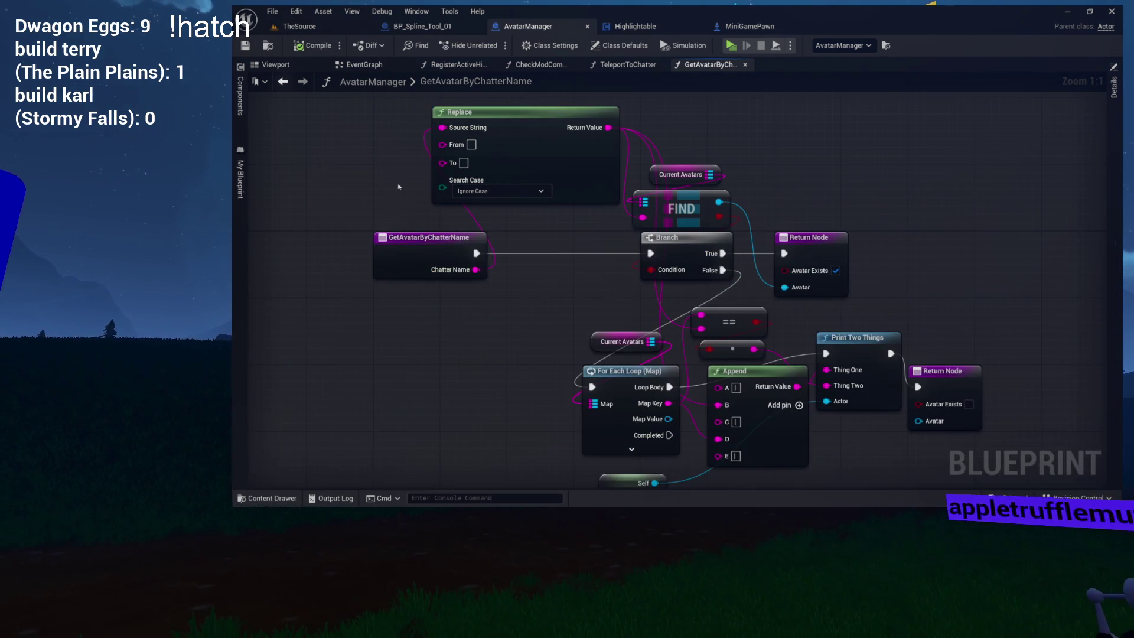
click(300, 26)
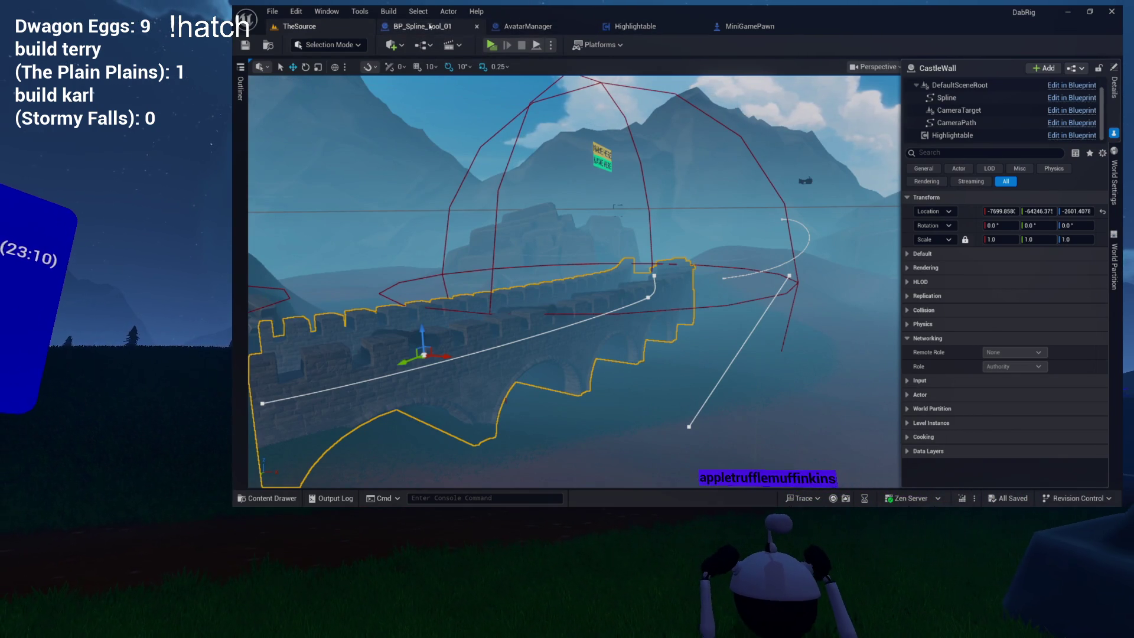
click(433, 27)
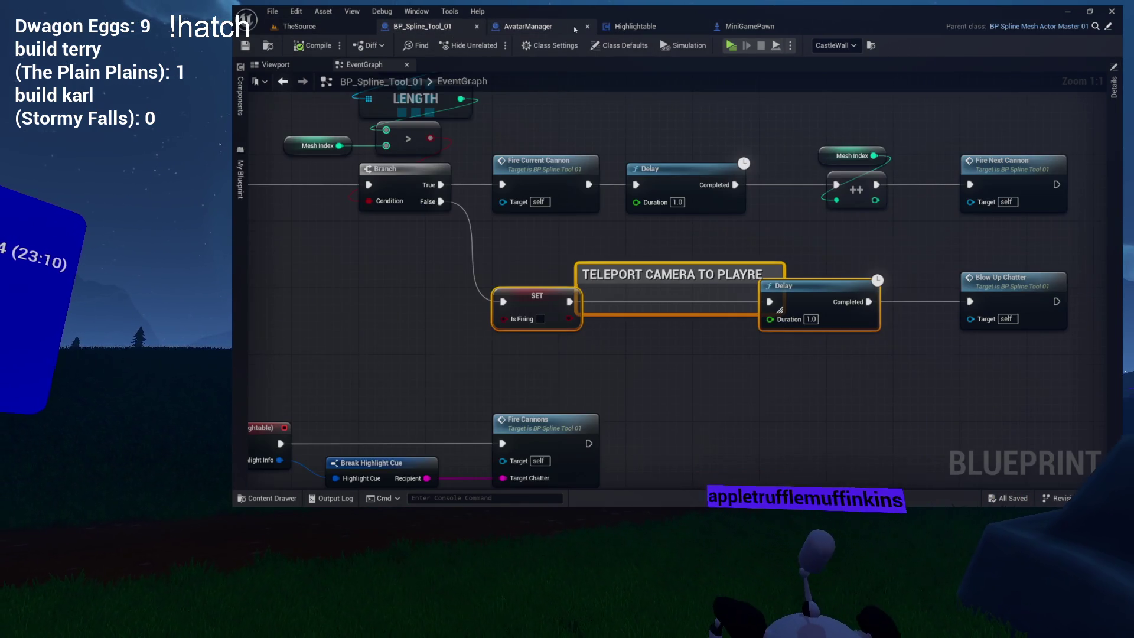
click(549, 26)
mouse_move(538, 214)
mouse_down()
mouse_move(529, 210)
mouse_move(587, 225)
mouse_up()
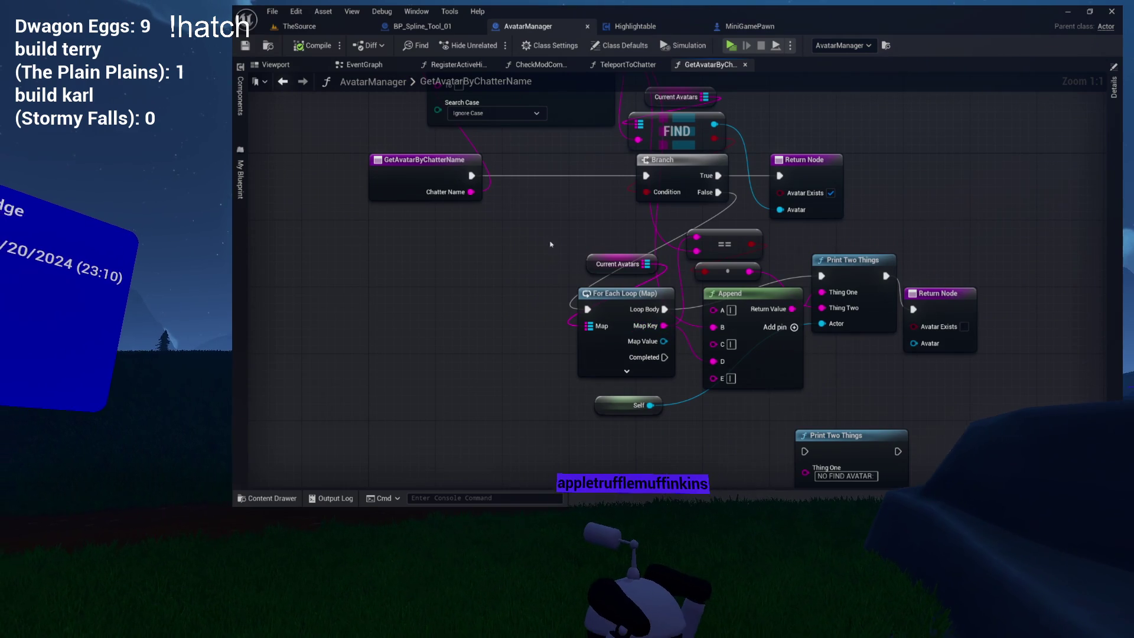
drag(519, 212, 554, 285)
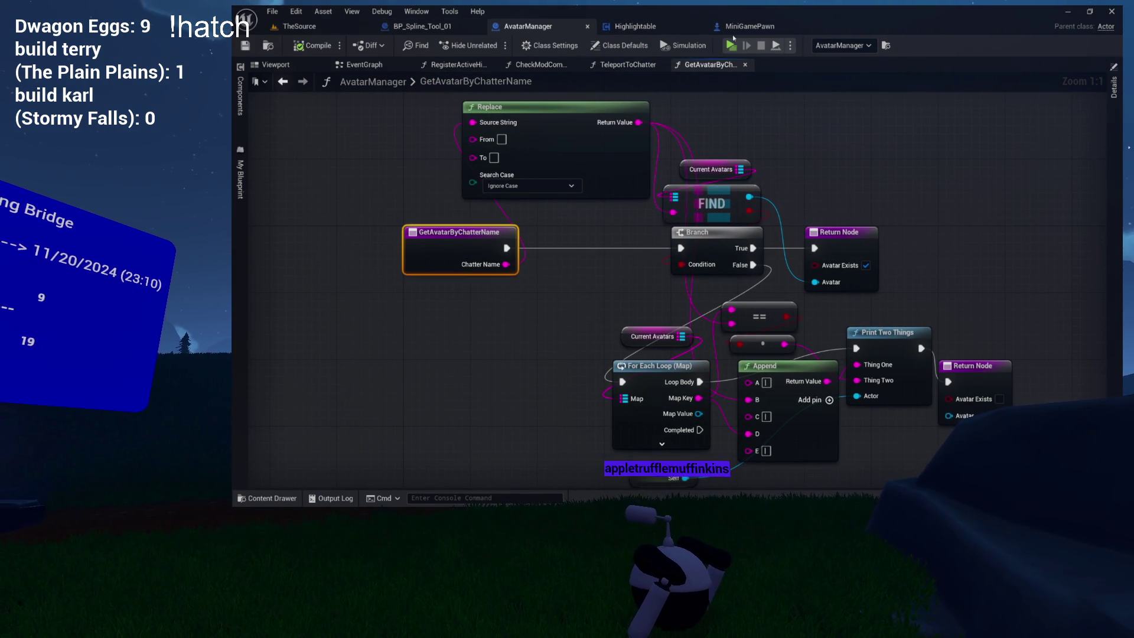
- Review MiniGamePawn, BP_Spline_Tool_01 and Highlightable, then move Replace below the GetAvatarByChatterName entry
click(752, 30)
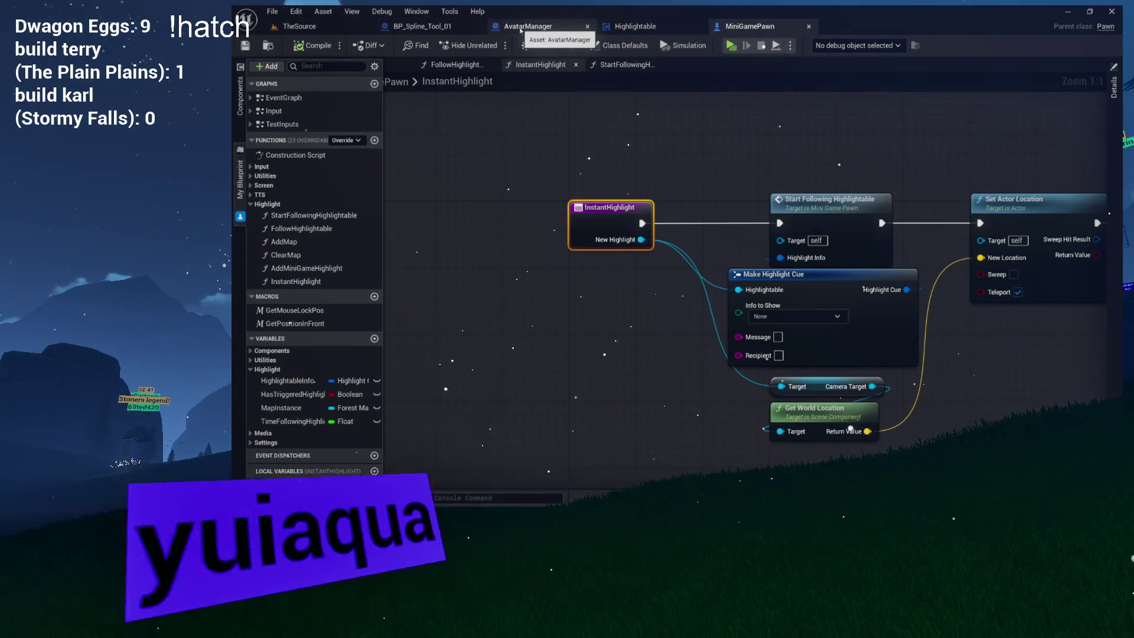
click(435, 30)
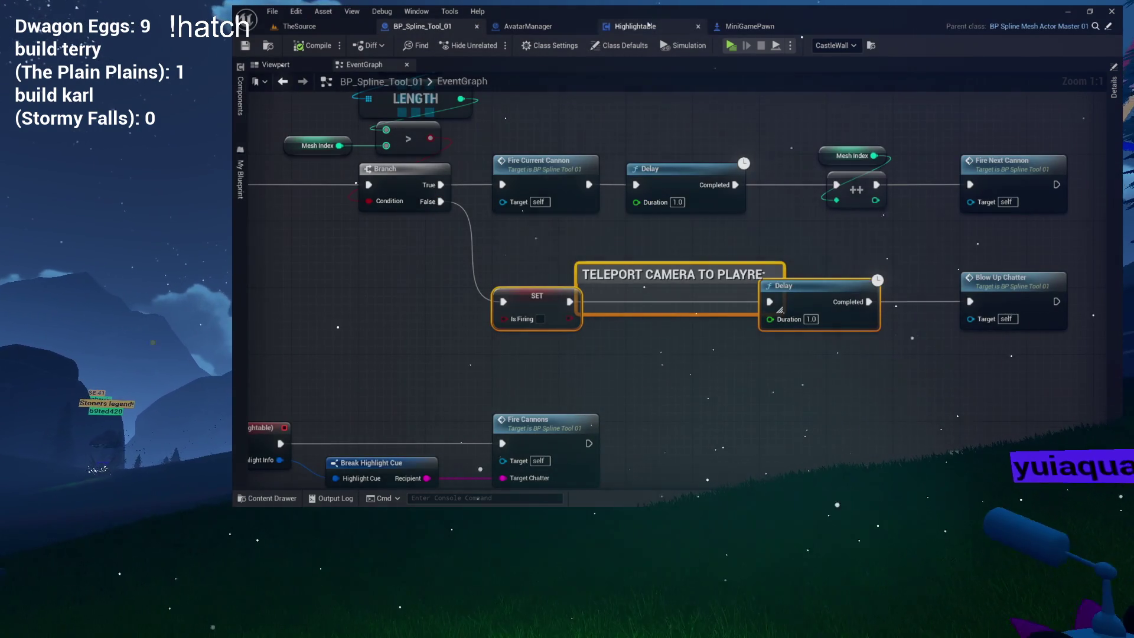
click(648, 26)
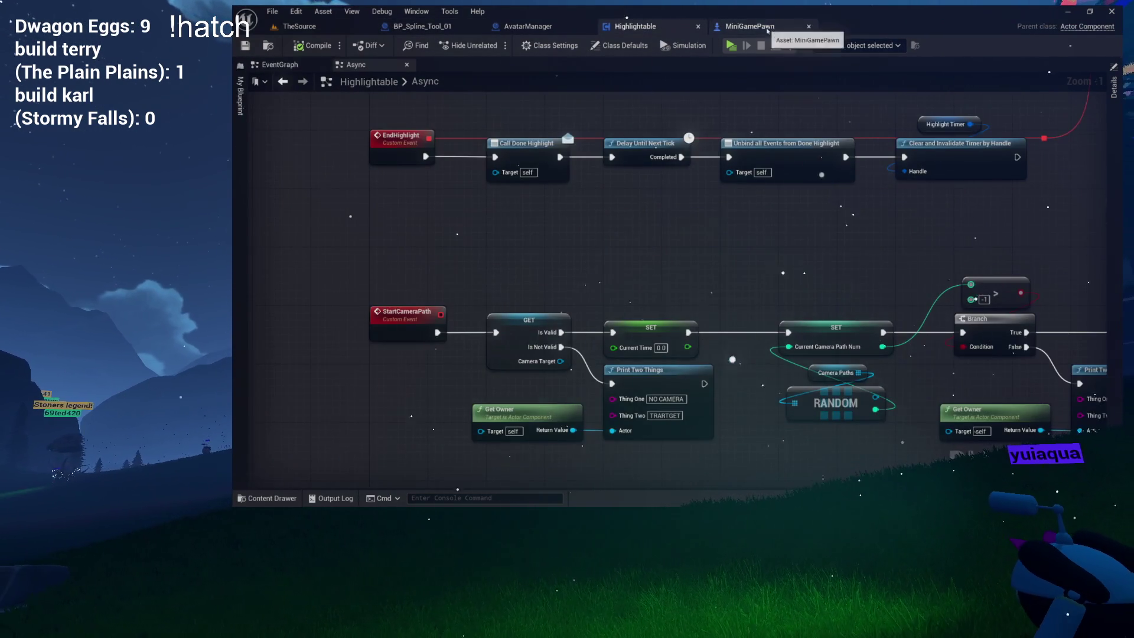
click(767, 30)
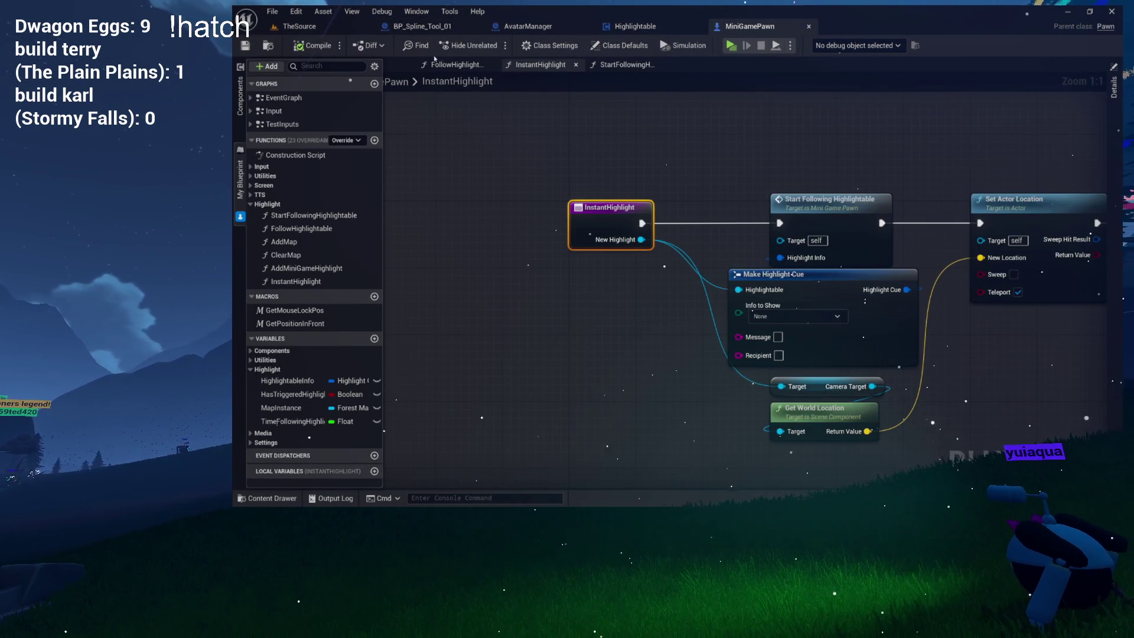
click(438, 28)
click(528, 26)
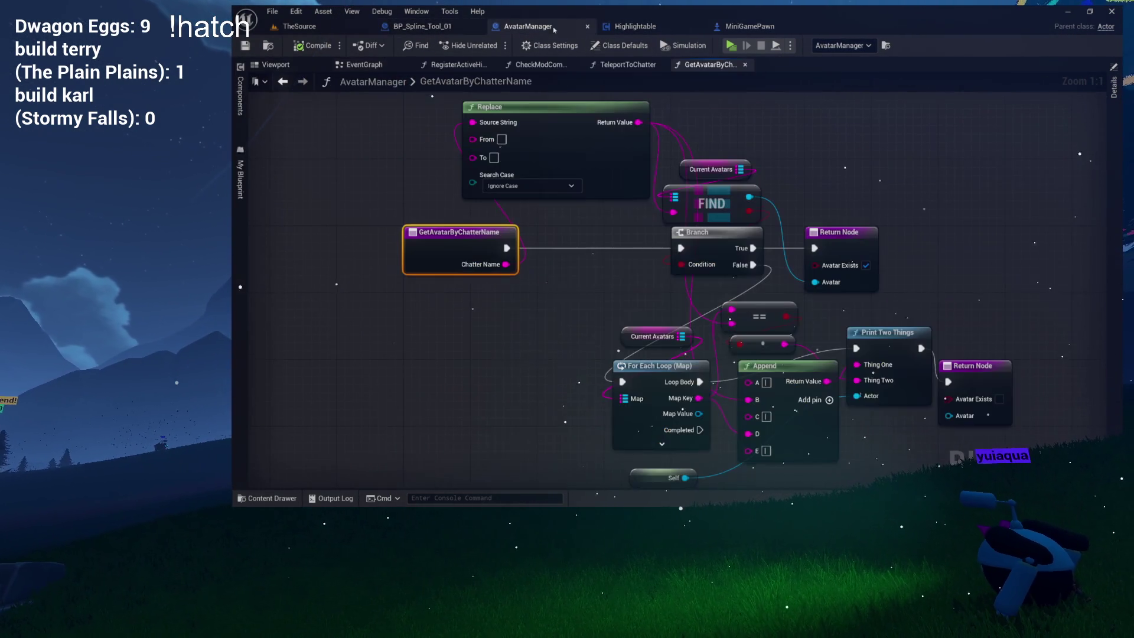
mouse_move(569, 134)
mouse_down()
mouse_move(534, 174)
mouse_move(524, 247)
mouse_move(469, 341)
mouse_move(471, 316)
mouse_up()
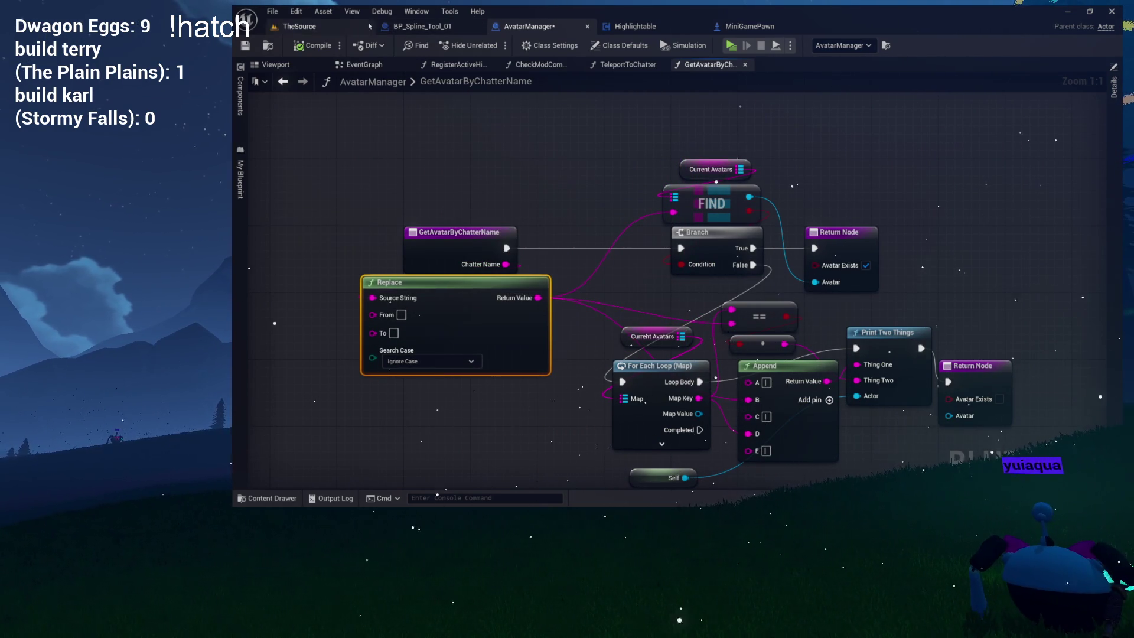
- Save AvatarManager and recentre the graph view on the lookup nodes
key(ctrl+s)
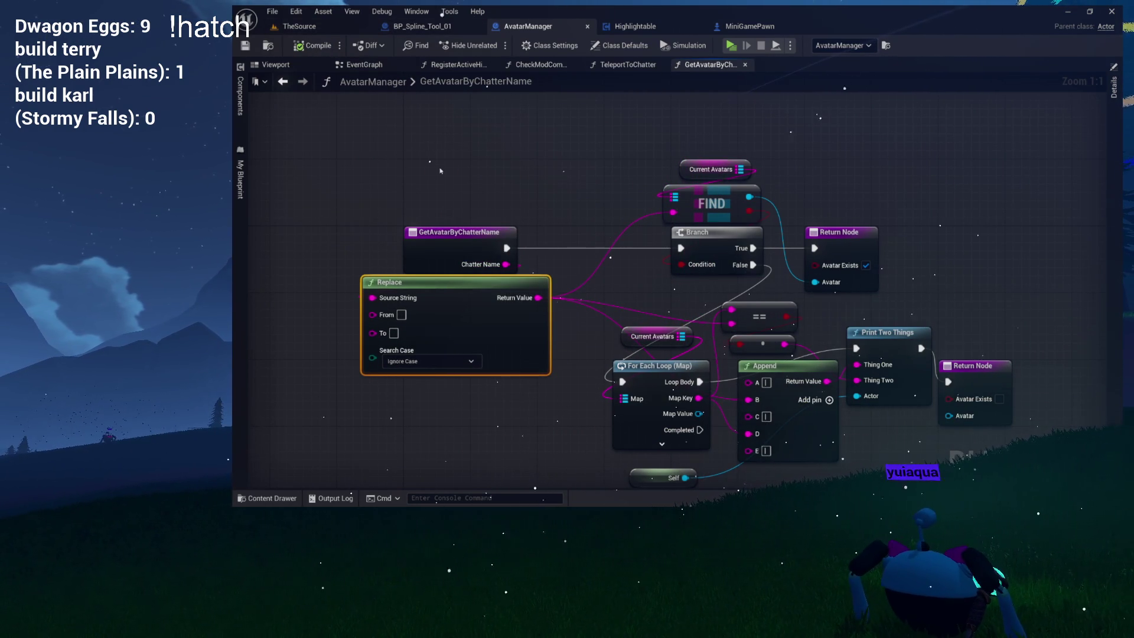
drag(440, 171, 494, 147)
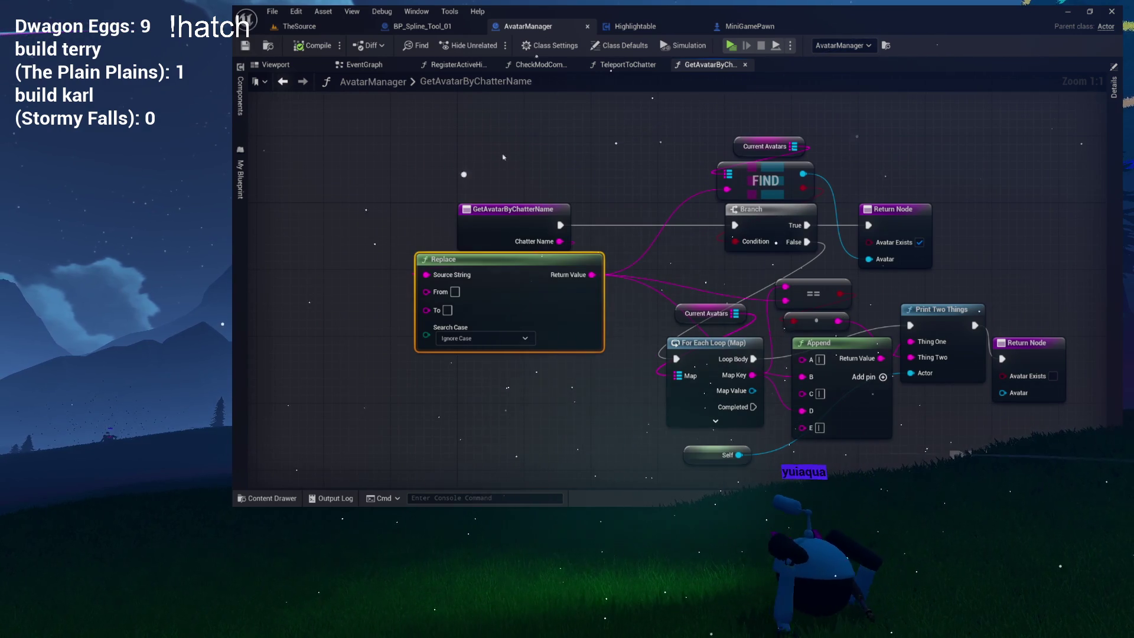
drag(544, 150, 466, 151)
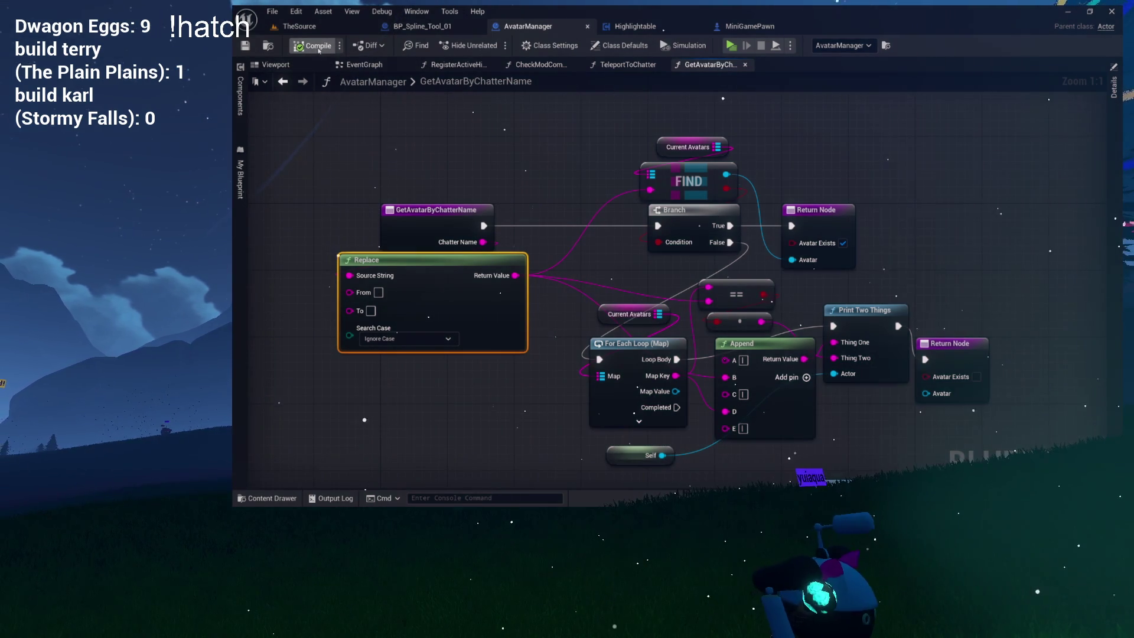
- Switch to TheSource level and clear the output log
click(299, 26)
click(343, 499)
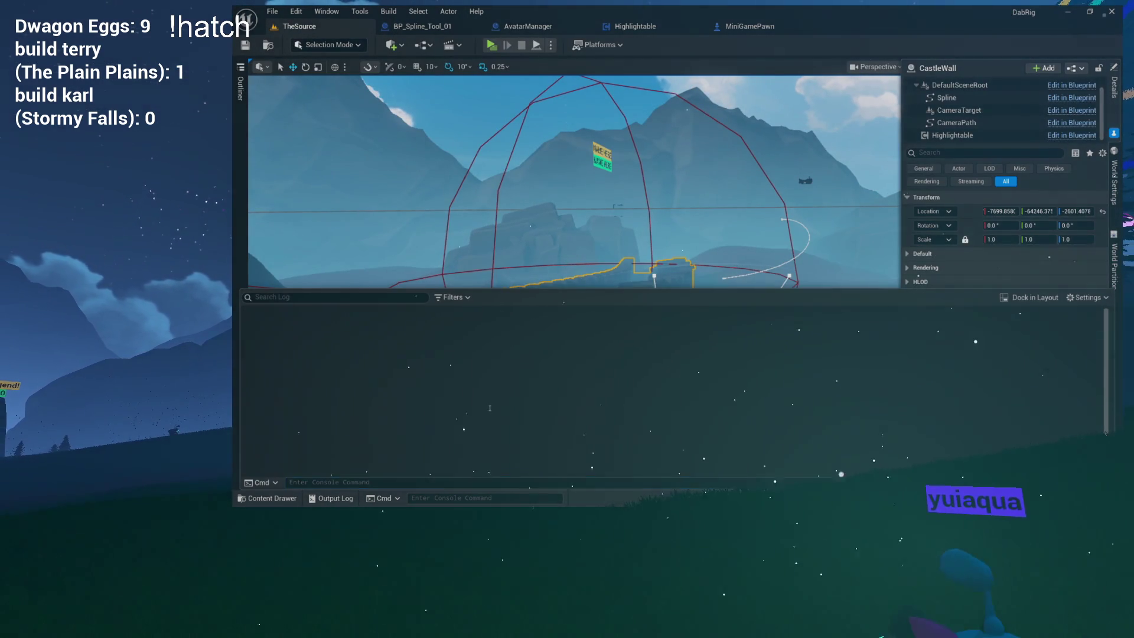
right_click(490, 300)
click(529, 312)
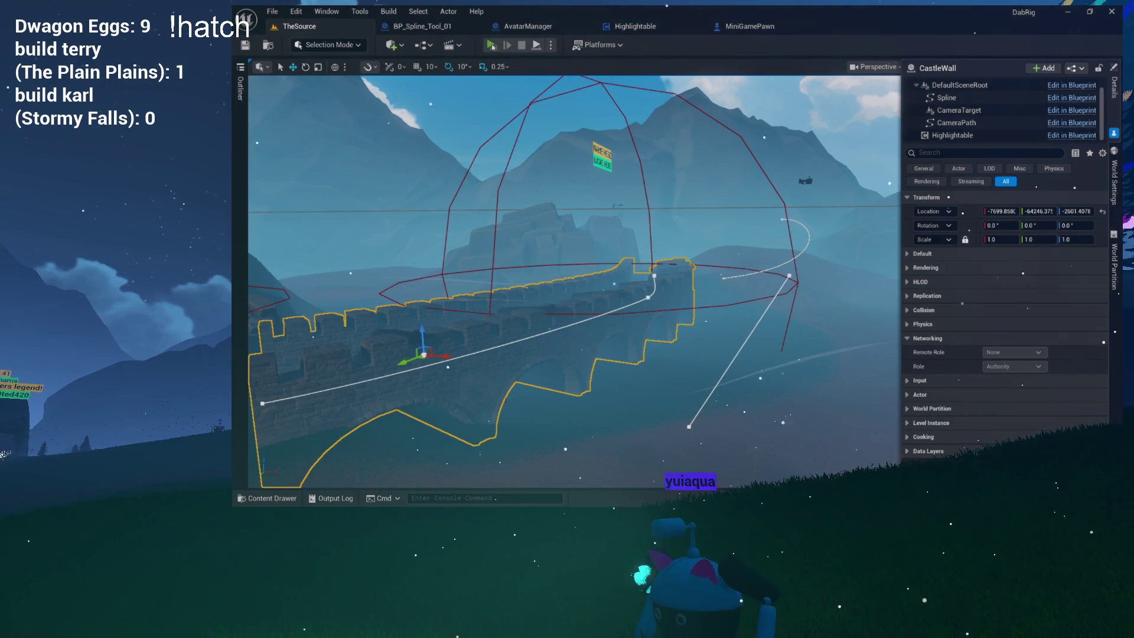
- Play the preview and send a teleport test chat message for udonengineering
click(492, 45)
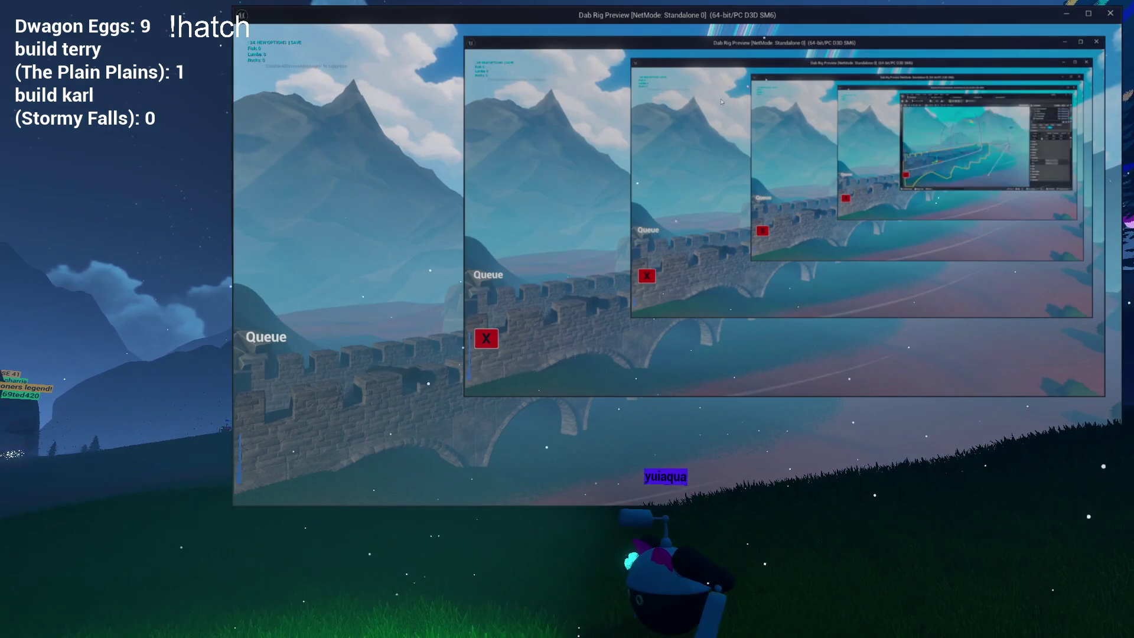
click(487, 340)
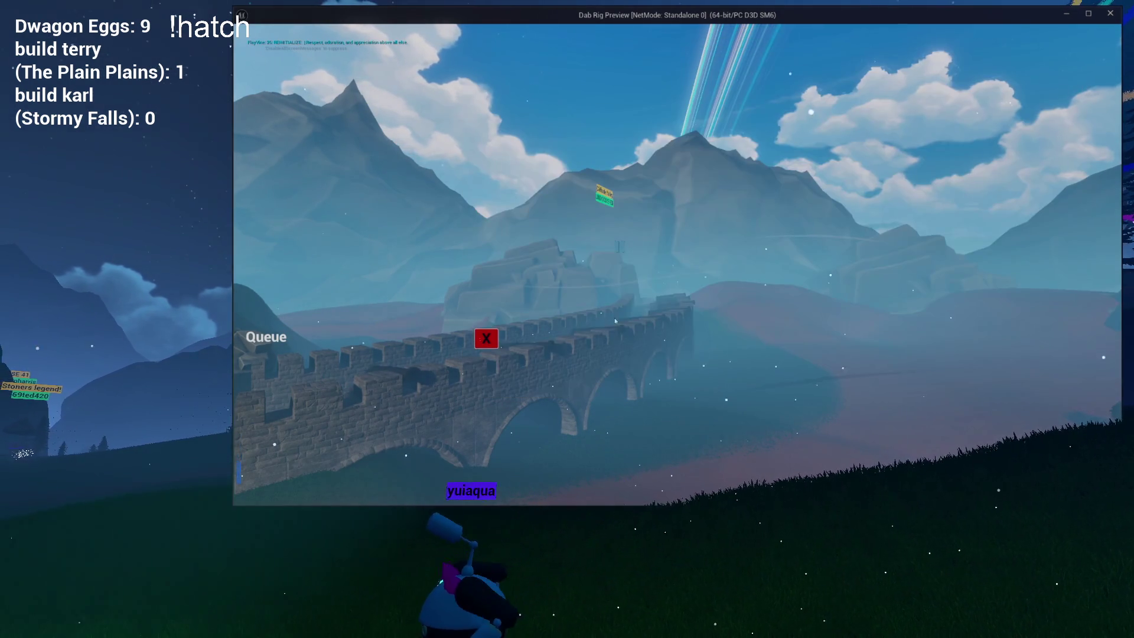
click(487, 339)
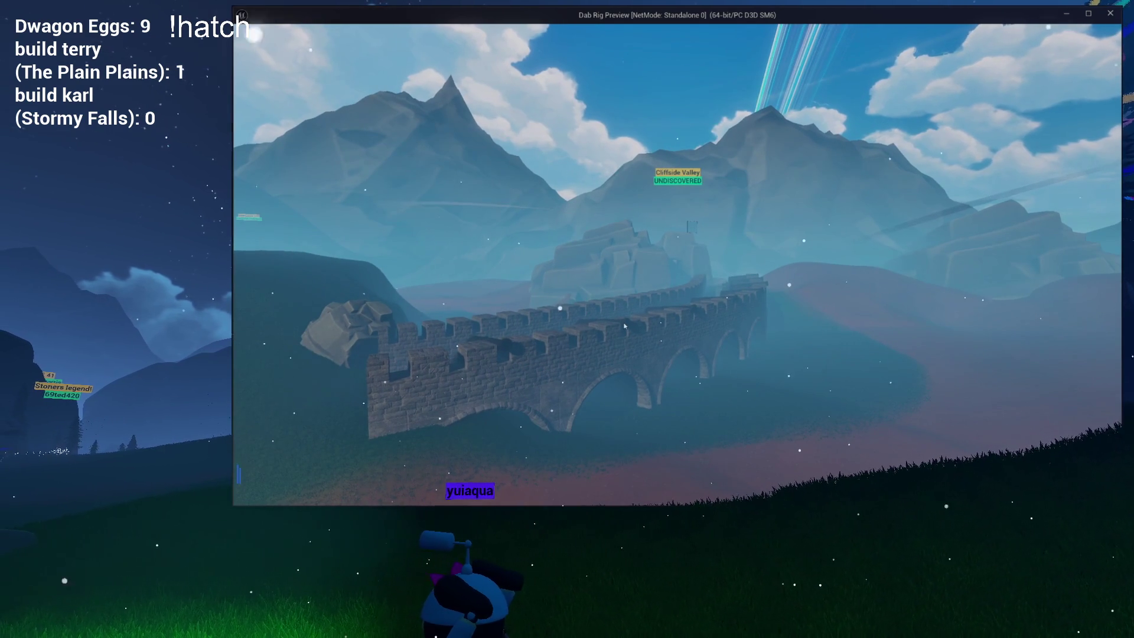
click(622, 323)
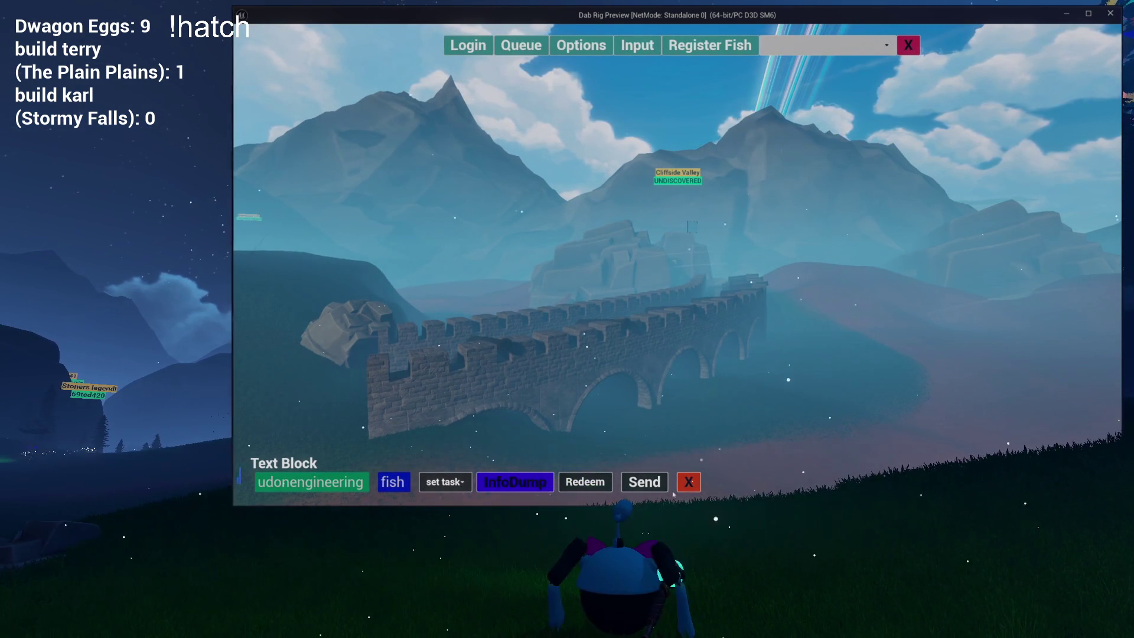
click(446, 476)
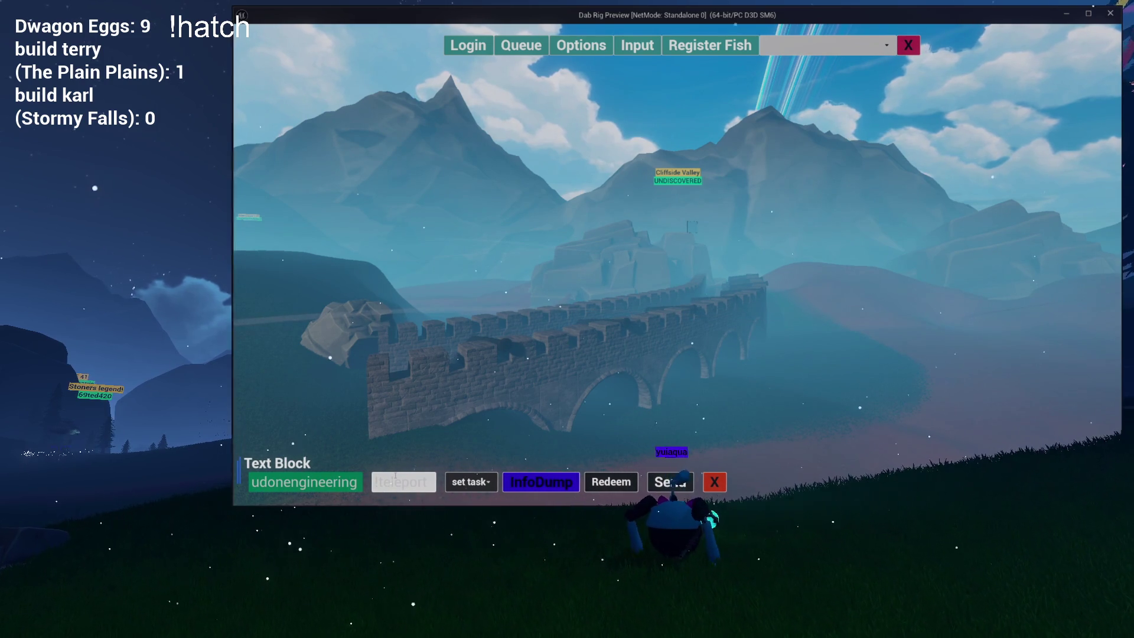
text(udonengineering)
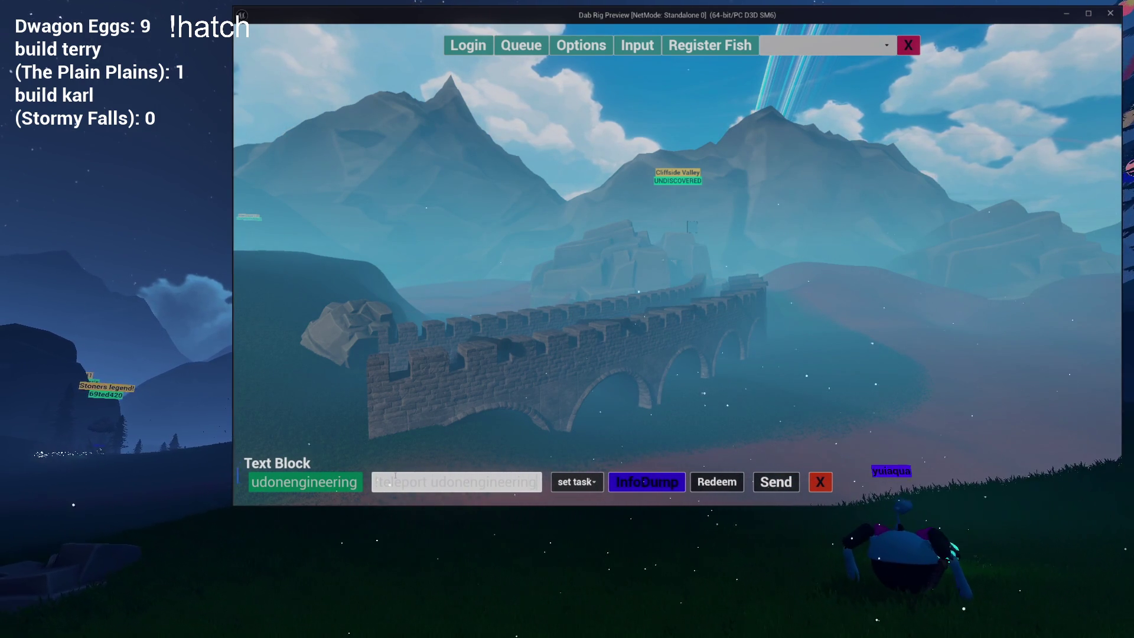
key(Return)
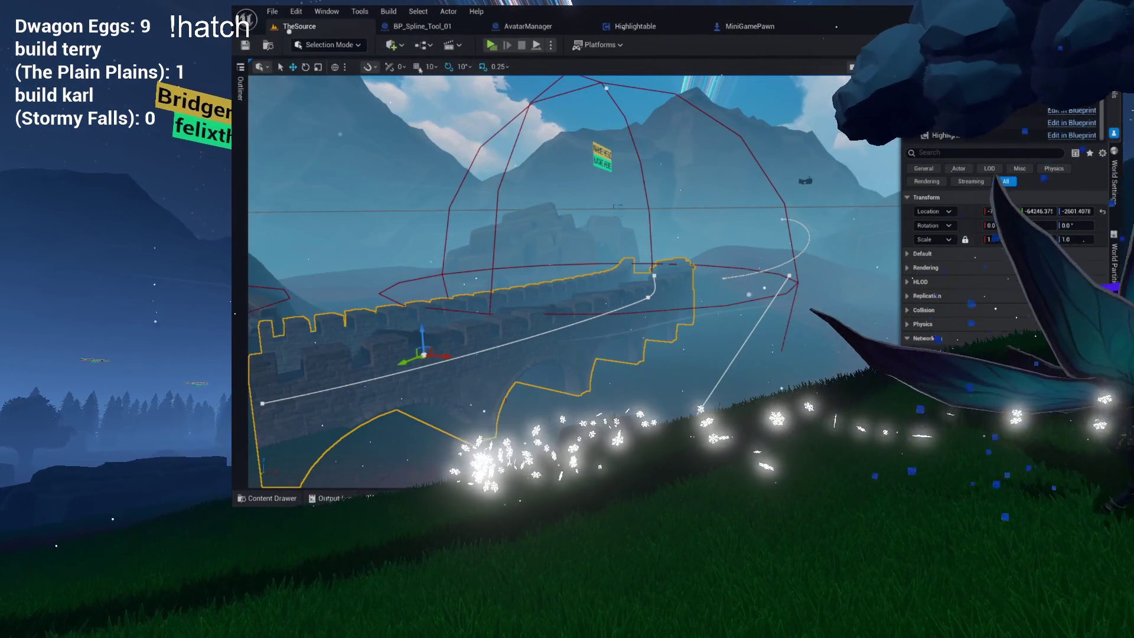
click(414, 28)
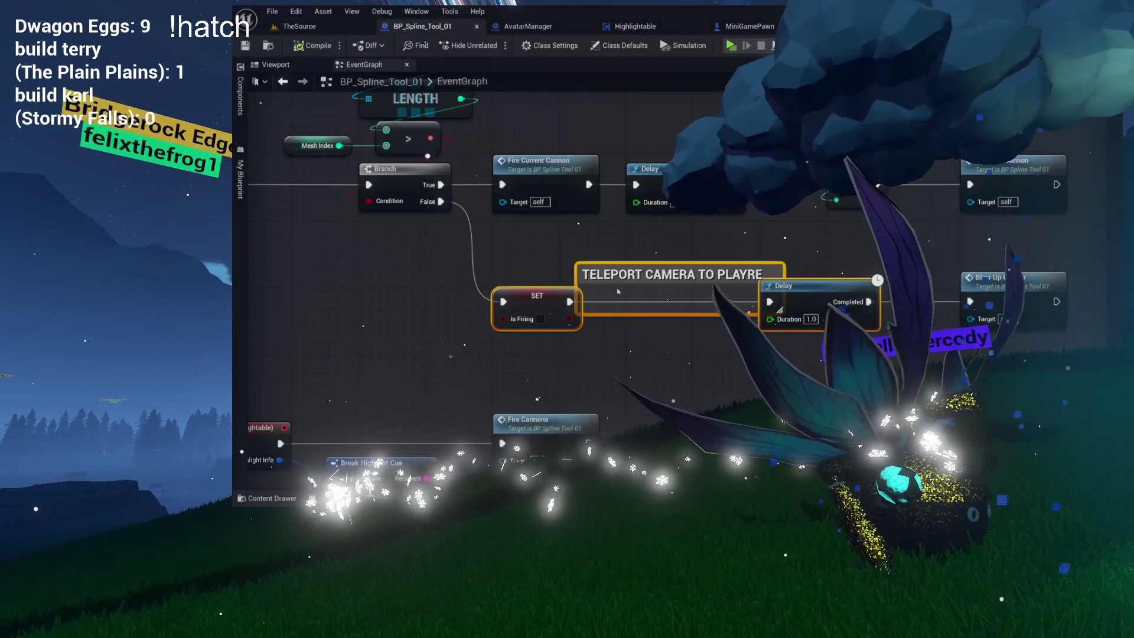
- Open GetAvatarByChatterName and add a Print Two Things node on the Branch False path
scroll(625, 284, up, 2)
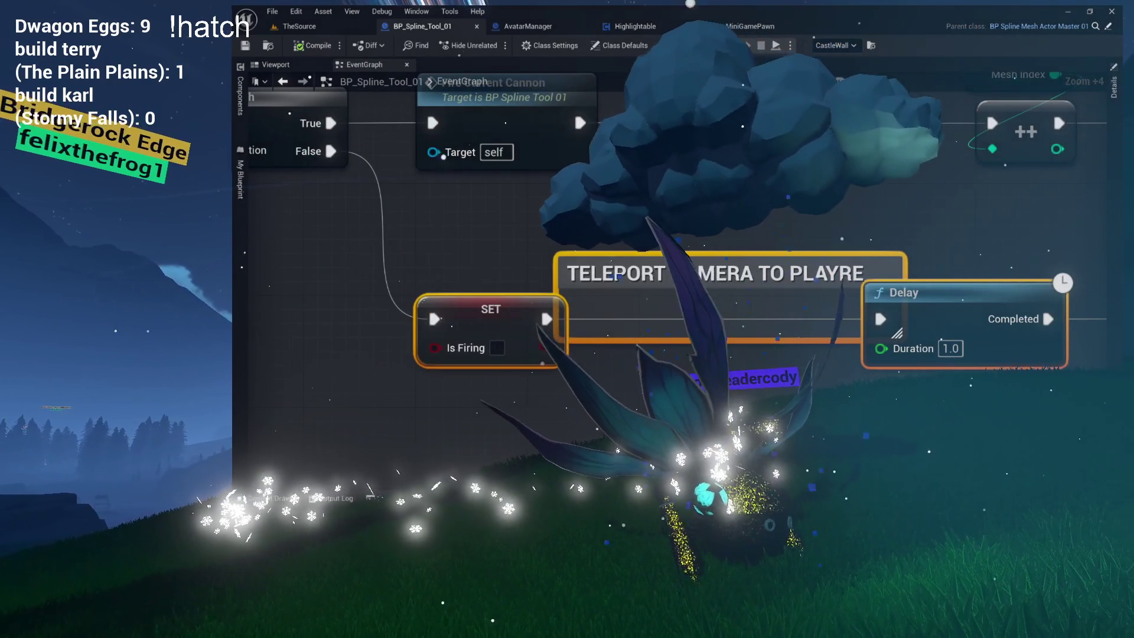
scroll(596, 248, down, 2)
scroll(597, 248, up, 3)
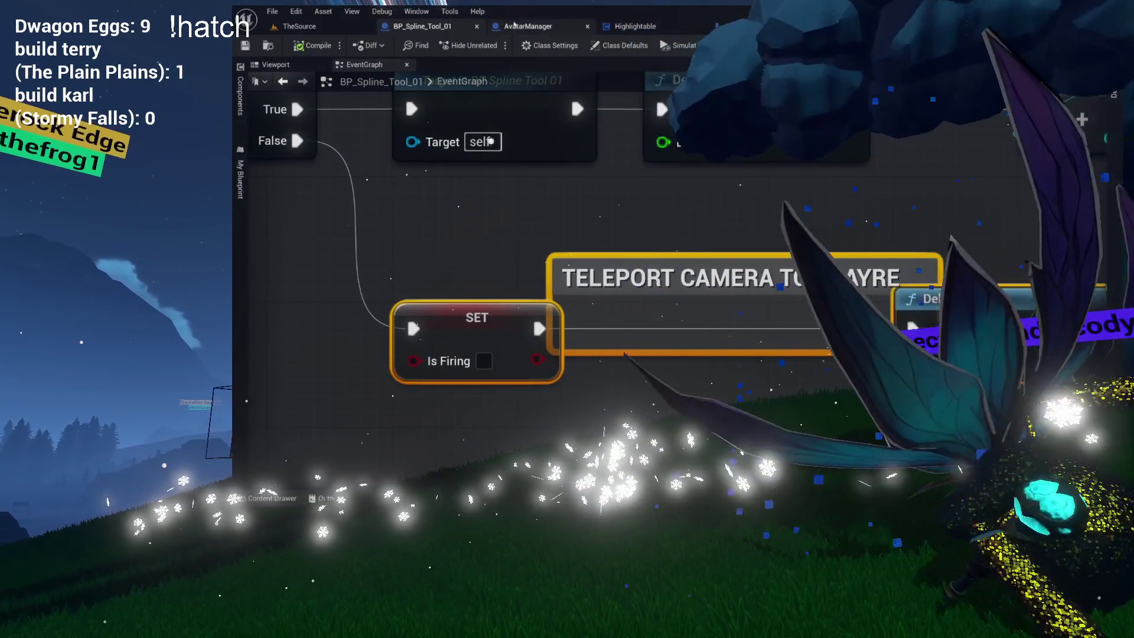
click(527, 26)
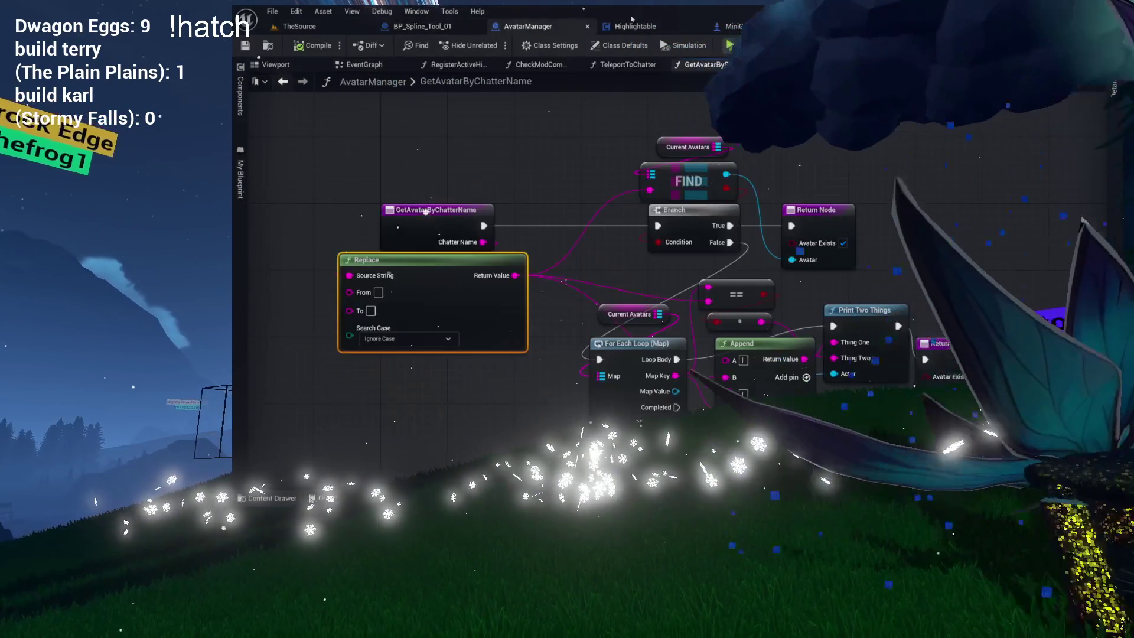
drag(573, 169, 488, 143)
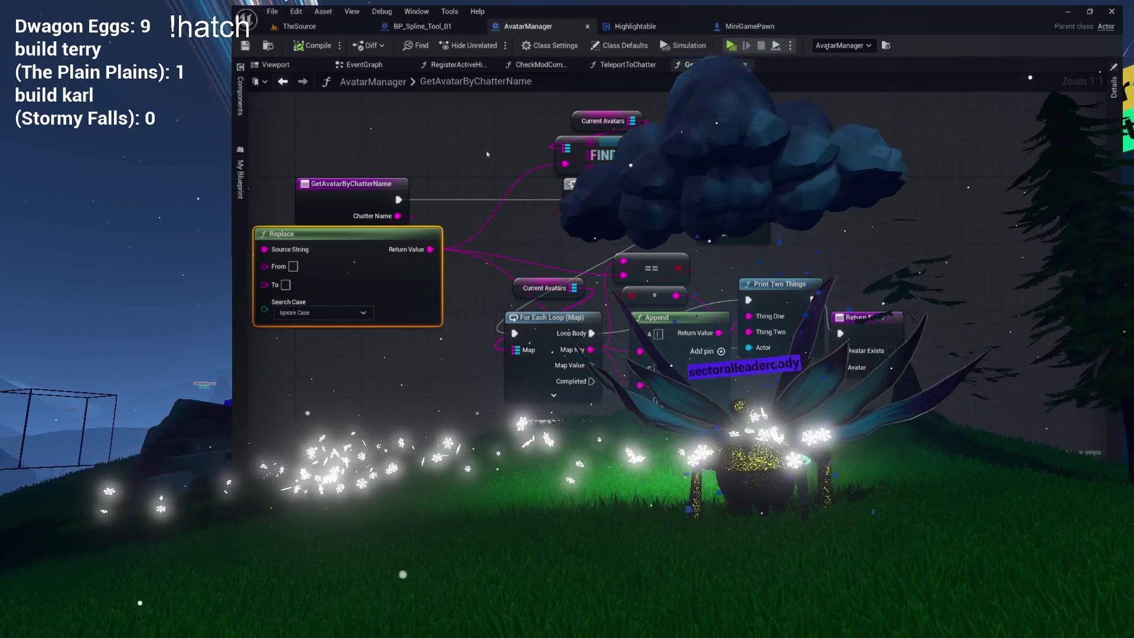
drag(568, 152, 475, 112)
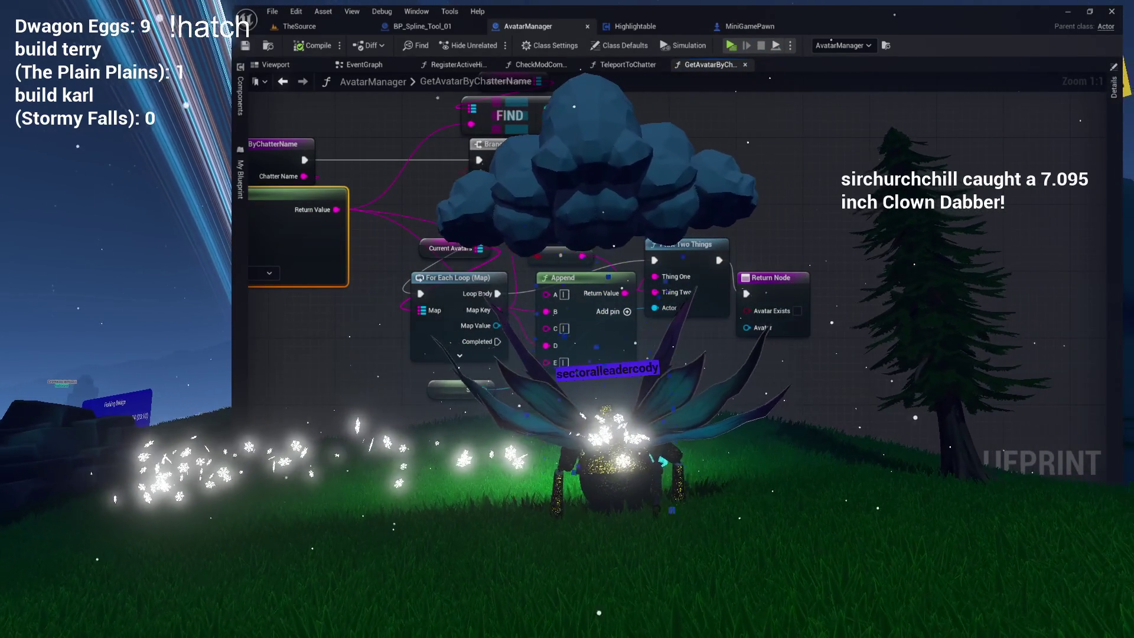
drag(616, 235, 618, 235)
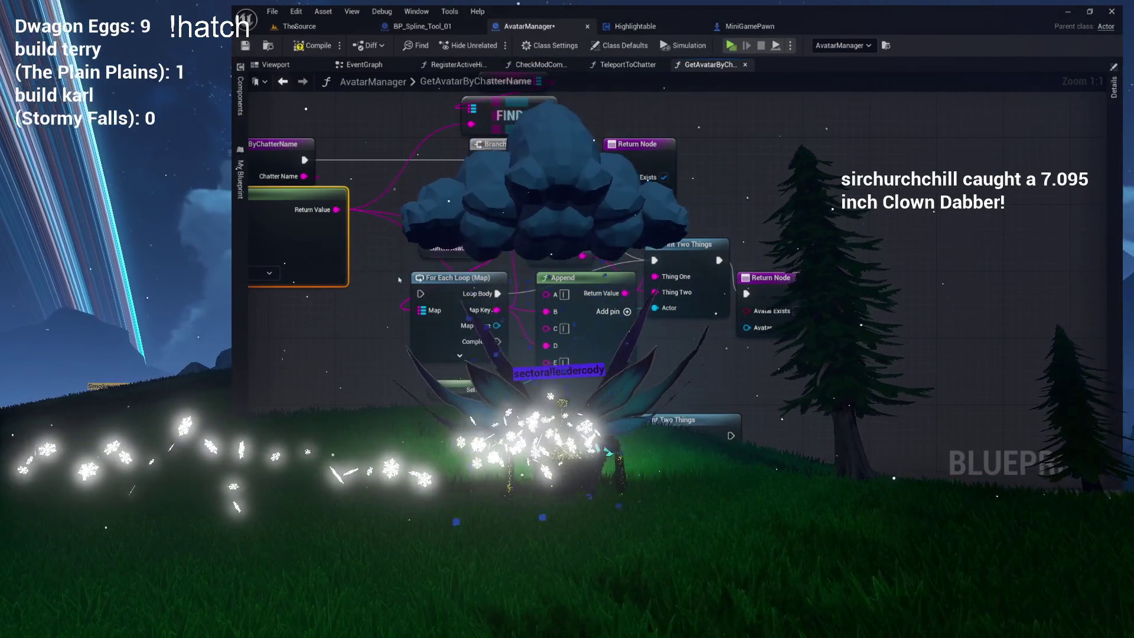
- Rewire the new Print Two Things so the Return Value feeds Thing One
drag(401, 235, 449, 295)
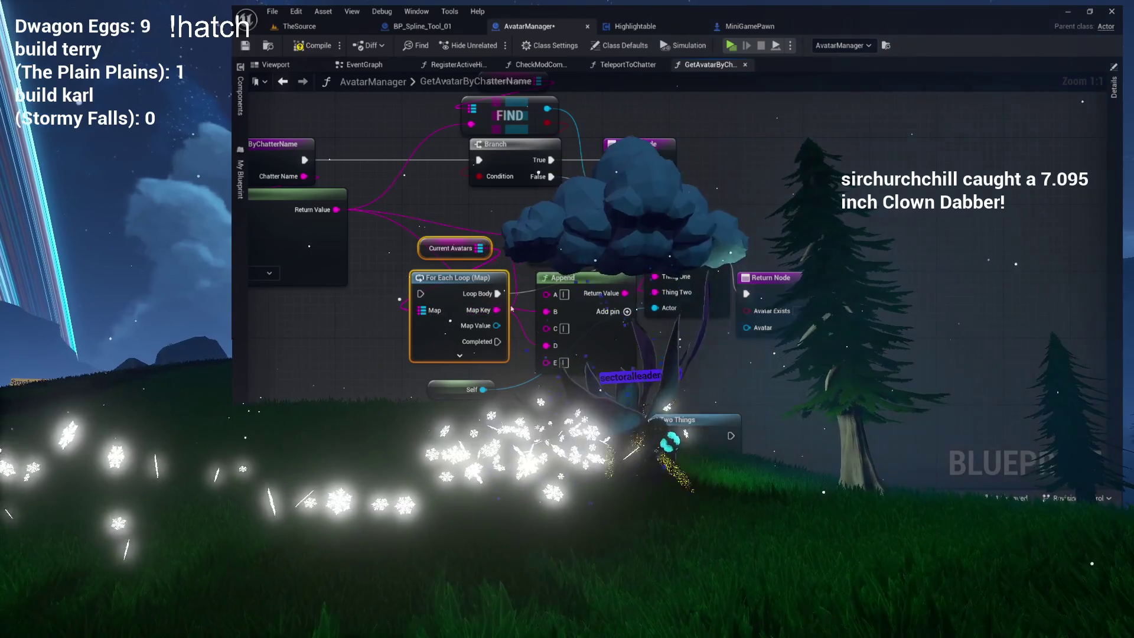
mouse_move(594, 278)
mouse_down()
mouse_move(546, 354)
mouse_move(626, 313)
mouse_move(694, 299)
mouse_up()
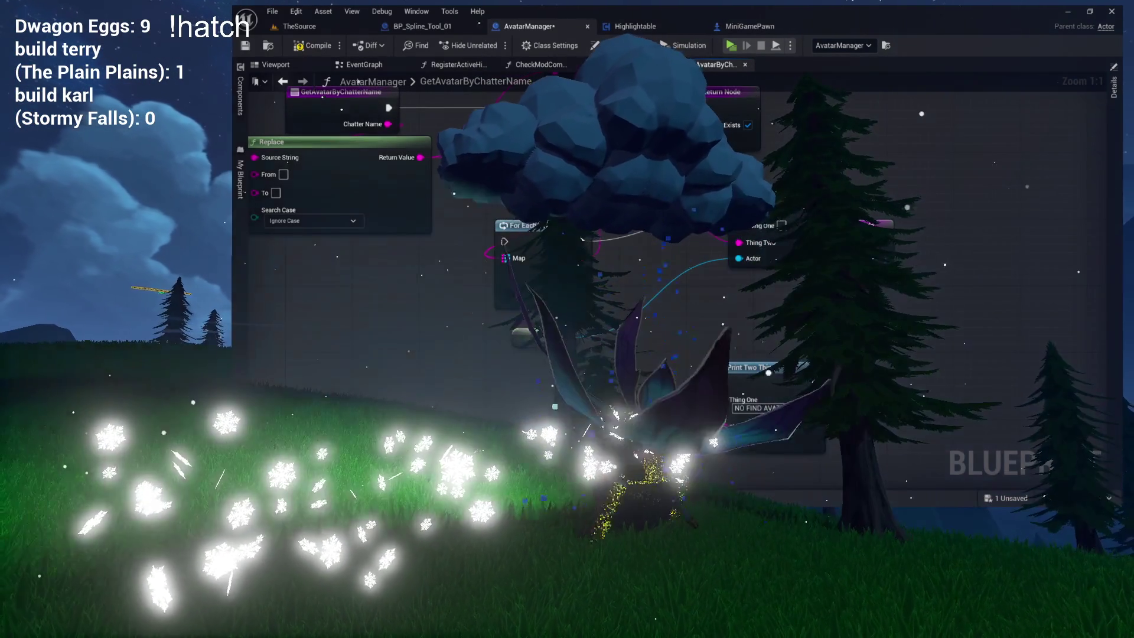
drag(740, 93, 714, 144)
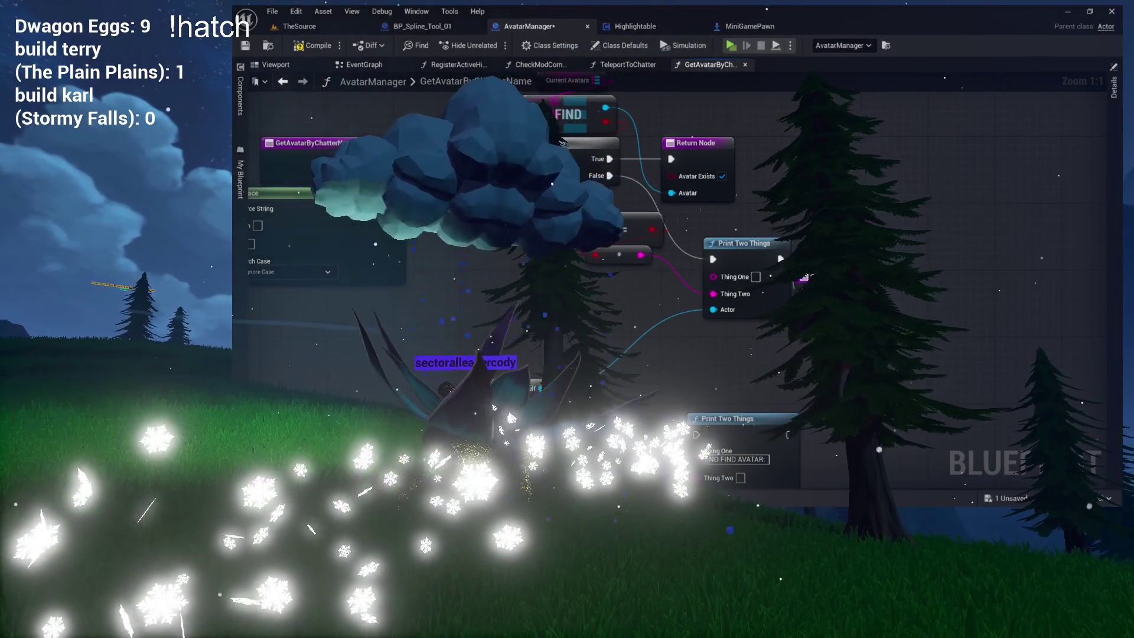
drag(620, 233, 535, 314)
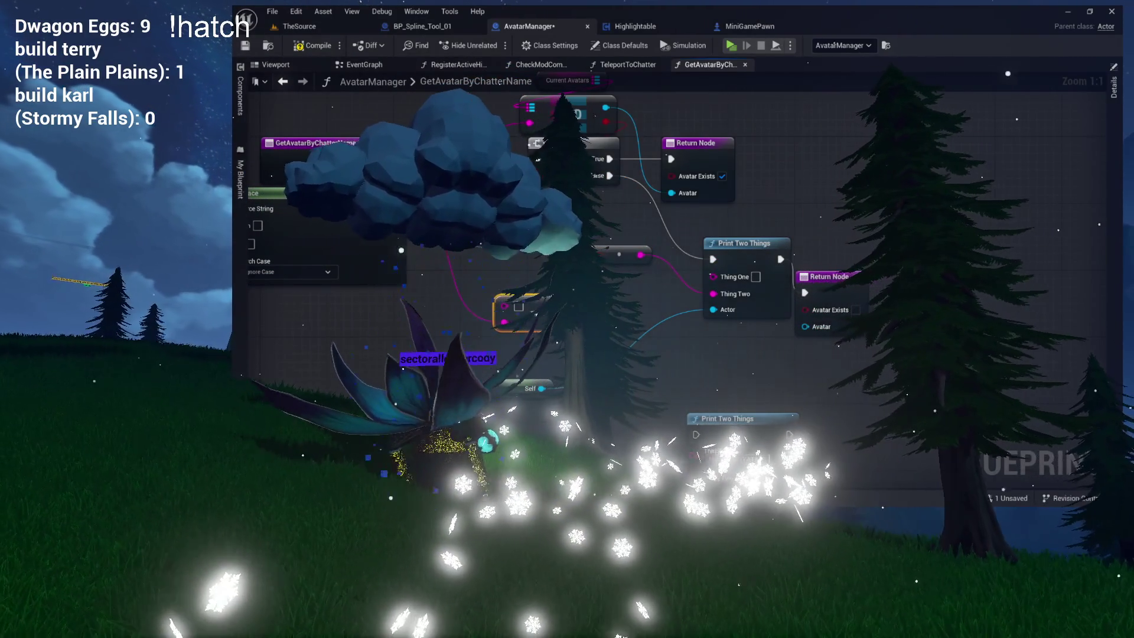
key(Delete)
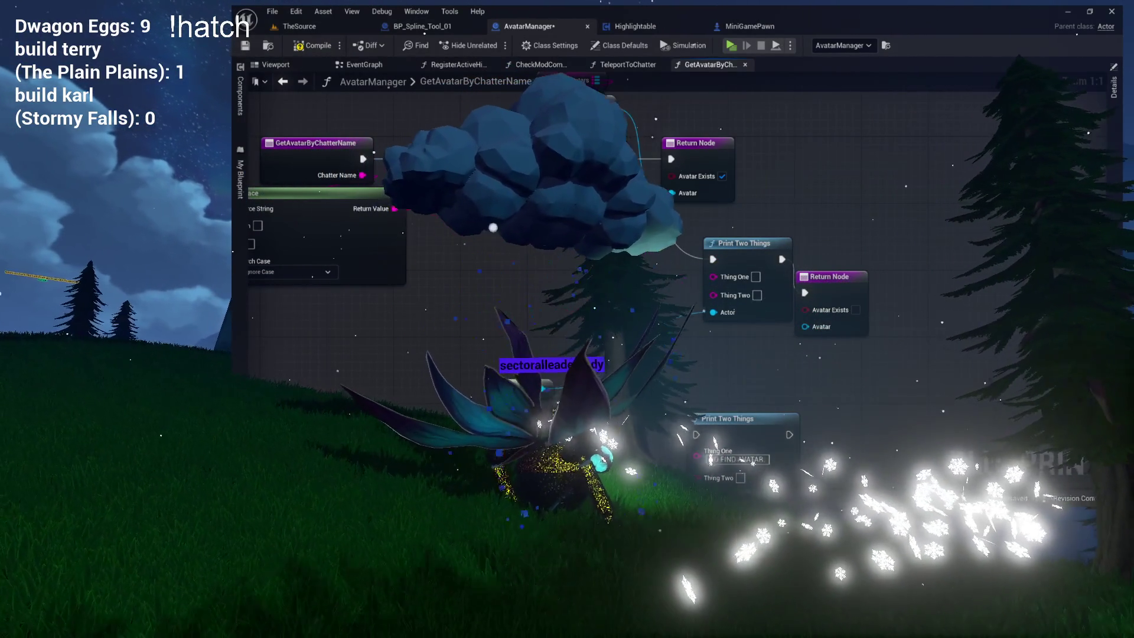
mouse_move(395, 208)
mouse_down()
mouse_move(713, 276)
mouse_move(712, 295)
mouse_move(709, 267)
mouse_move(691, 280)
mouse_move(635, 273)
mouse_move(857, 261)
mouse_up()
- Tidy the FIND and Branch nodes leftward and compile AvatarManager
mouse_move(606, 414)
mouse_down()
mouse_move(534, 384)
mouse_move(498, 330)
mouse_move(554, 305)
mouse_up()
mouse_move(580, 264)
mouse_down()
mouse_move(534, 344)
mouse_move(632, 305)
mouse_up()
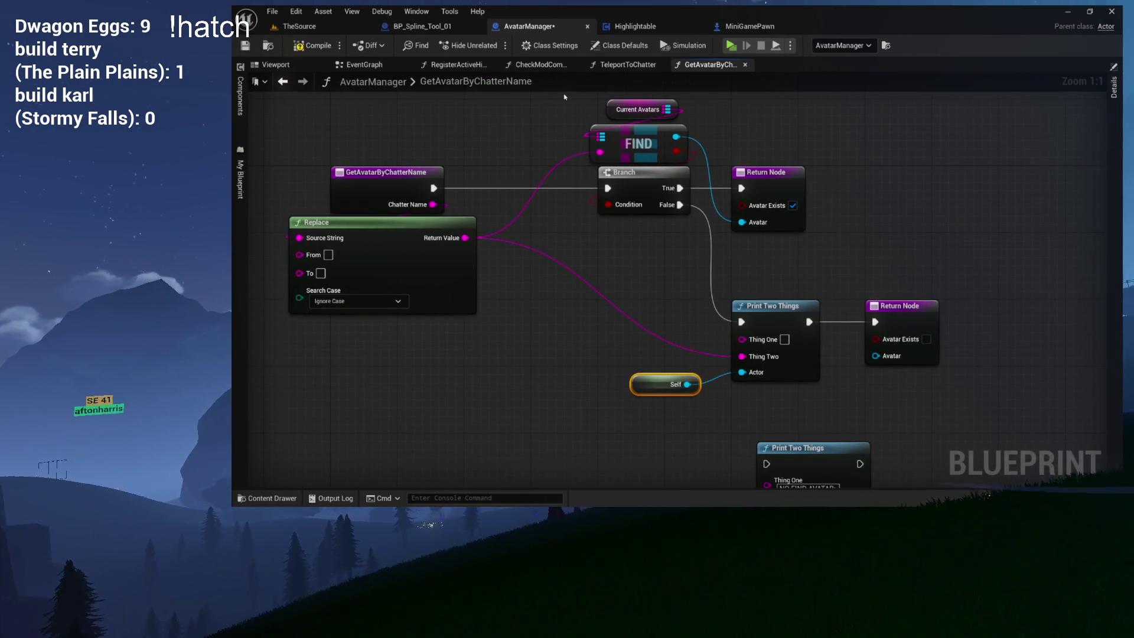
drag(639, 185, 584, 172)
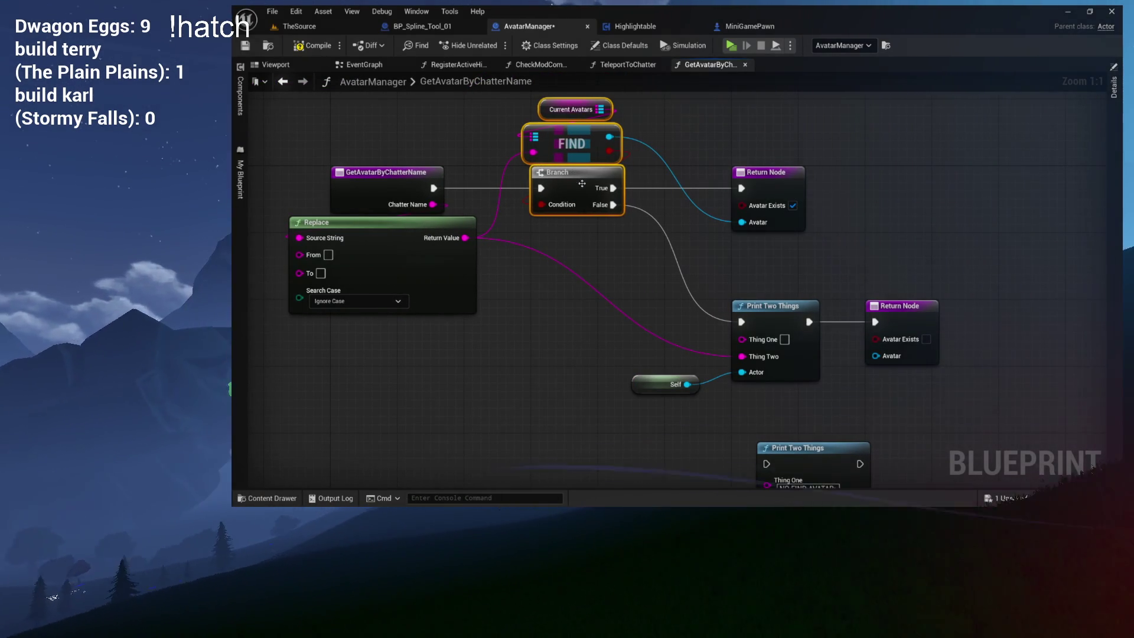
drag(577, 248, 597, 250)
drag(676, 247, 584, 175)
drag(582, 267, 544, 320)
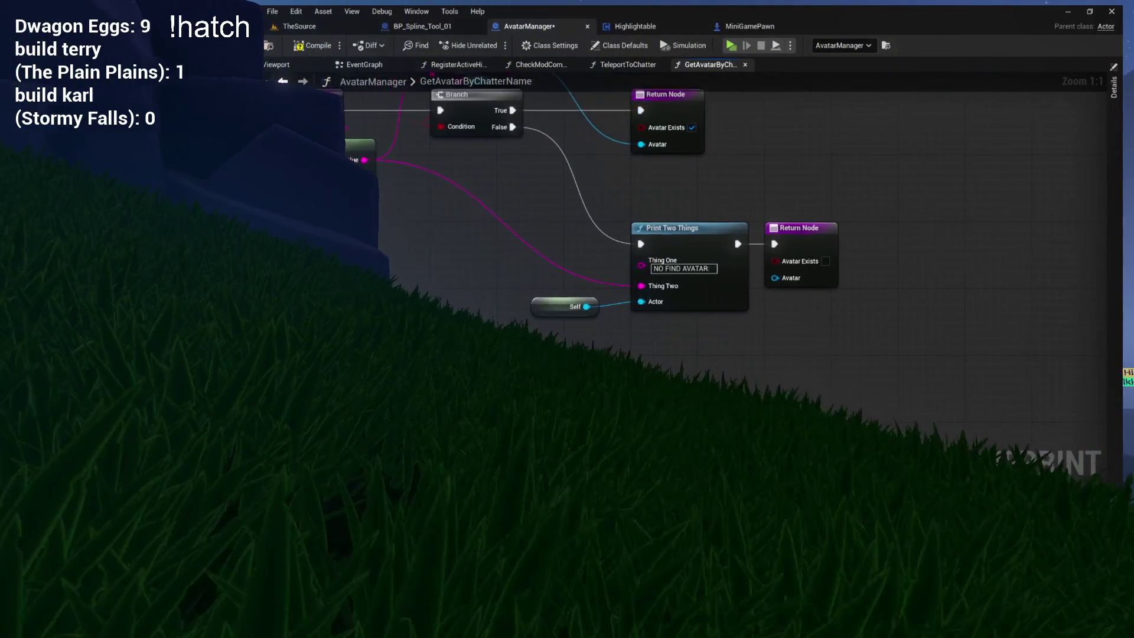
click(313, 45)
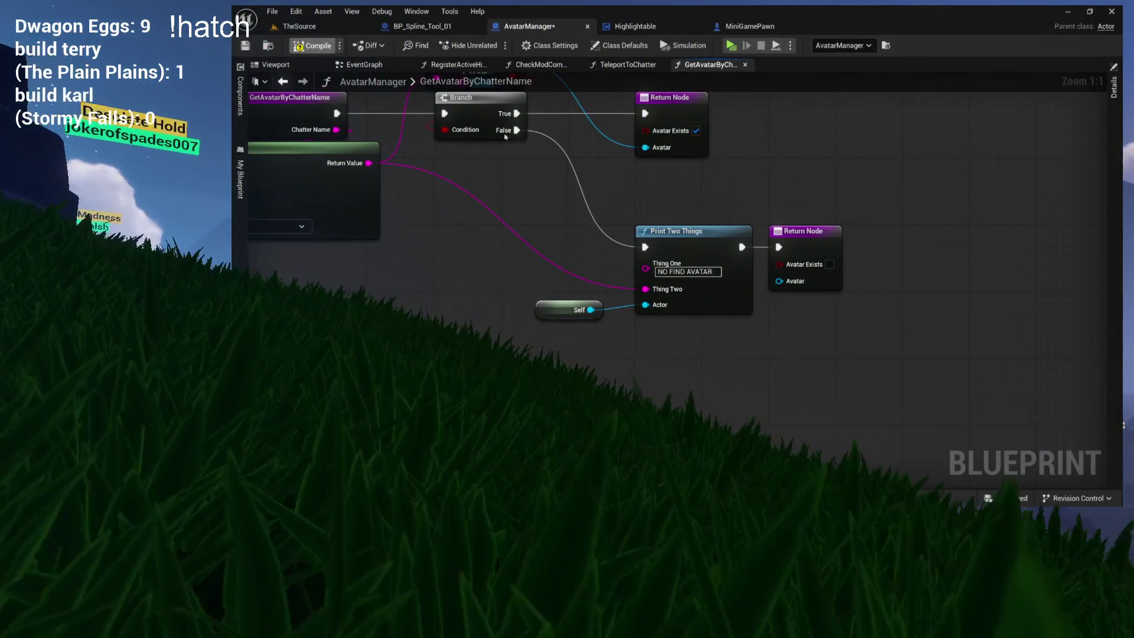
- Close GetAvatarByChatterName and inspect the TeleportToChatter and Get Avatar by Chatter Name nodes
drag(619, 183, 707, 281)
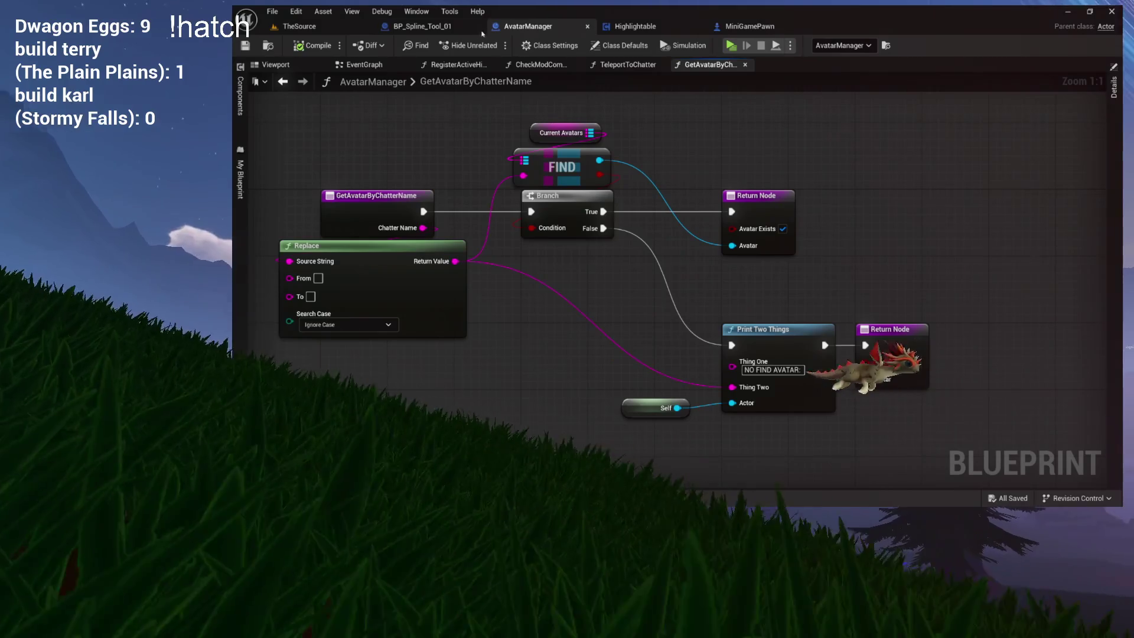
click(746, 65)
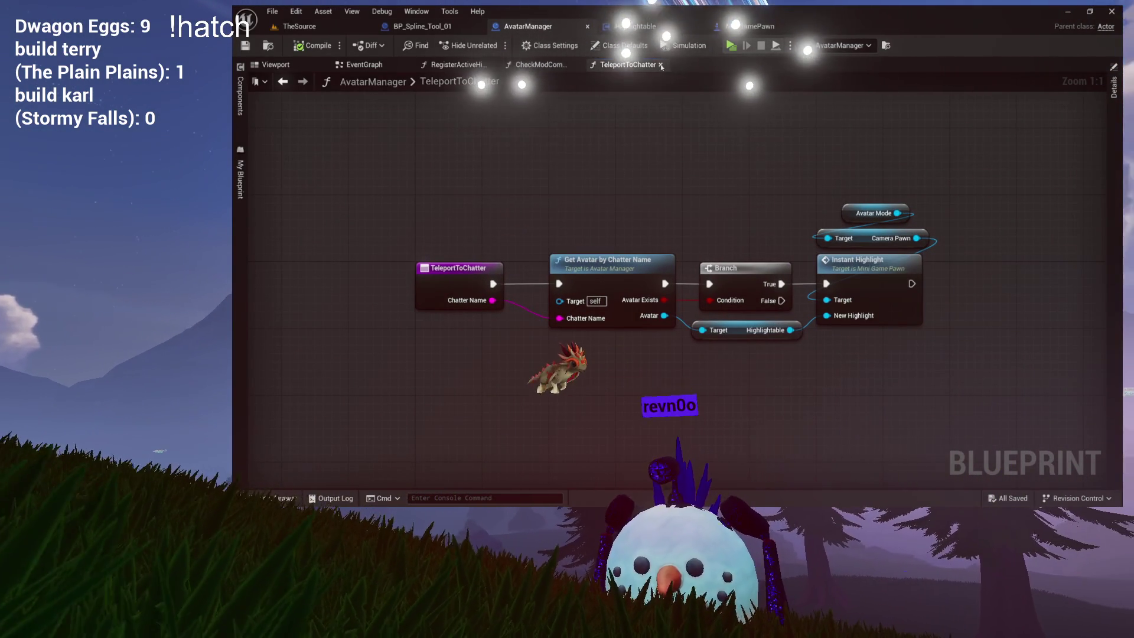
drag(450, 185, 925, 379)
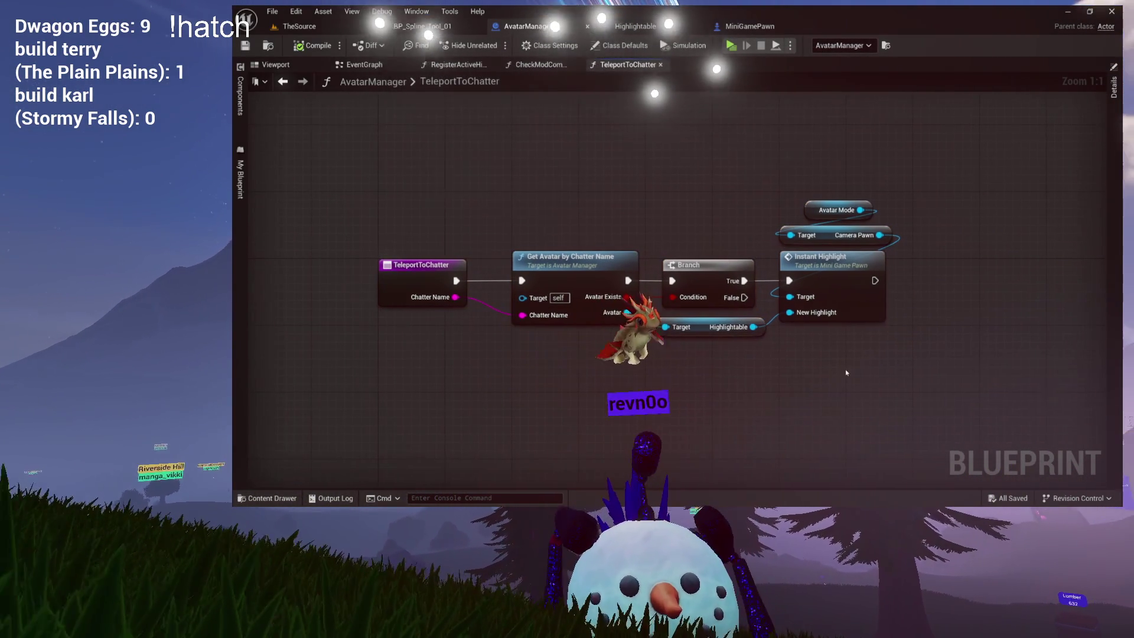
mouse_move(407, 234)
mouse_down()
mouse_move(572, 339)
mouse_move(549, 355)
mouse_up()
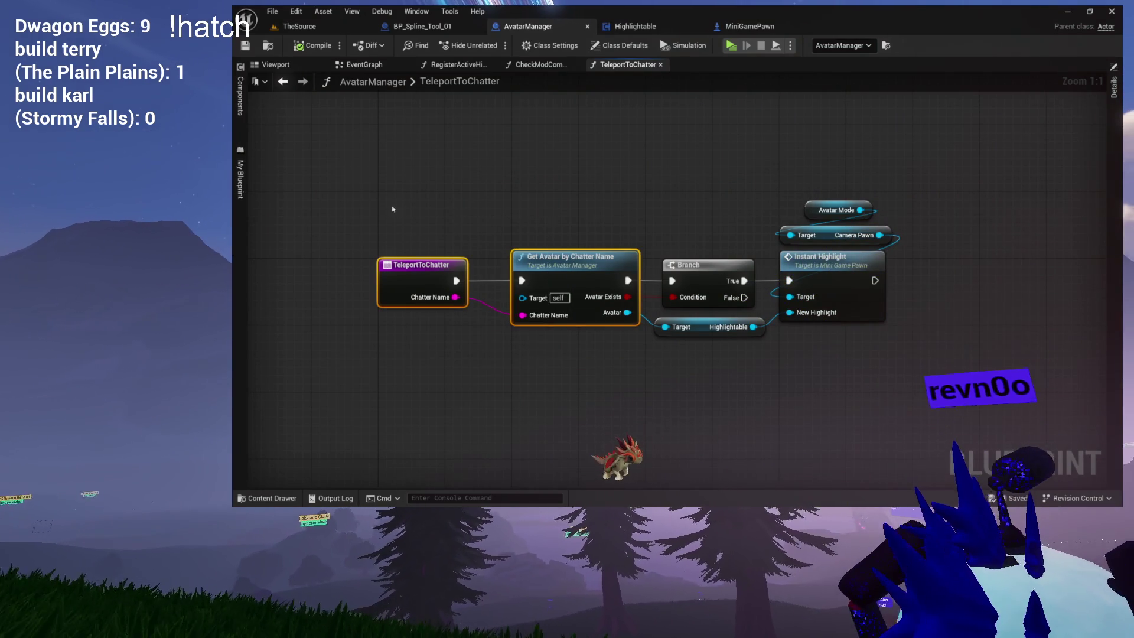
drag(387, 221, 532, 322)
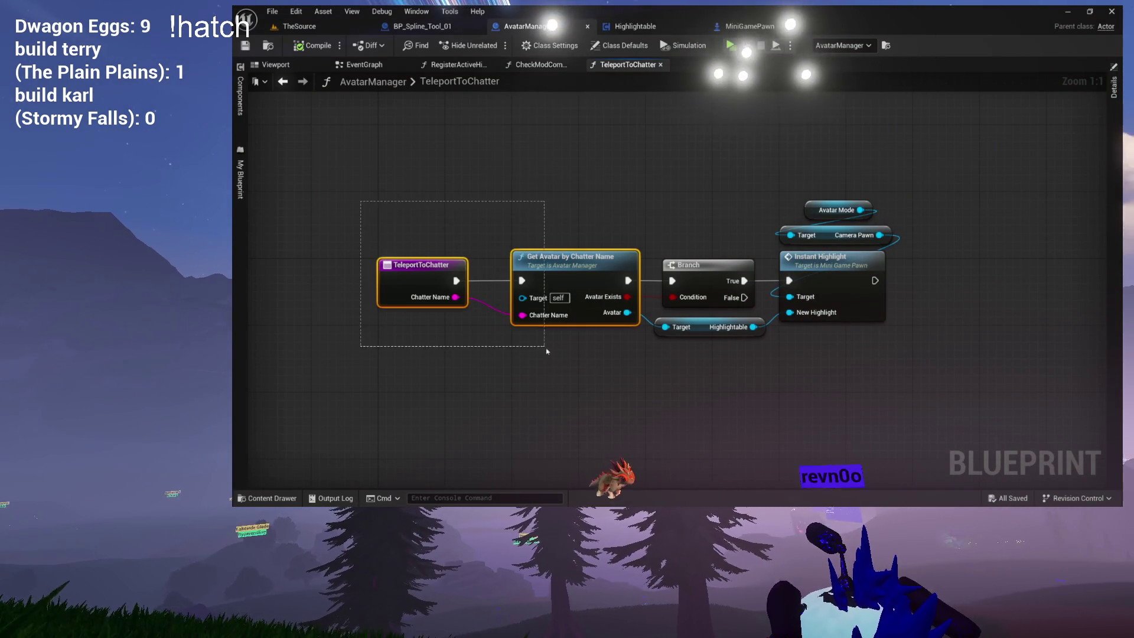
drag(661, 346, 647, 342)
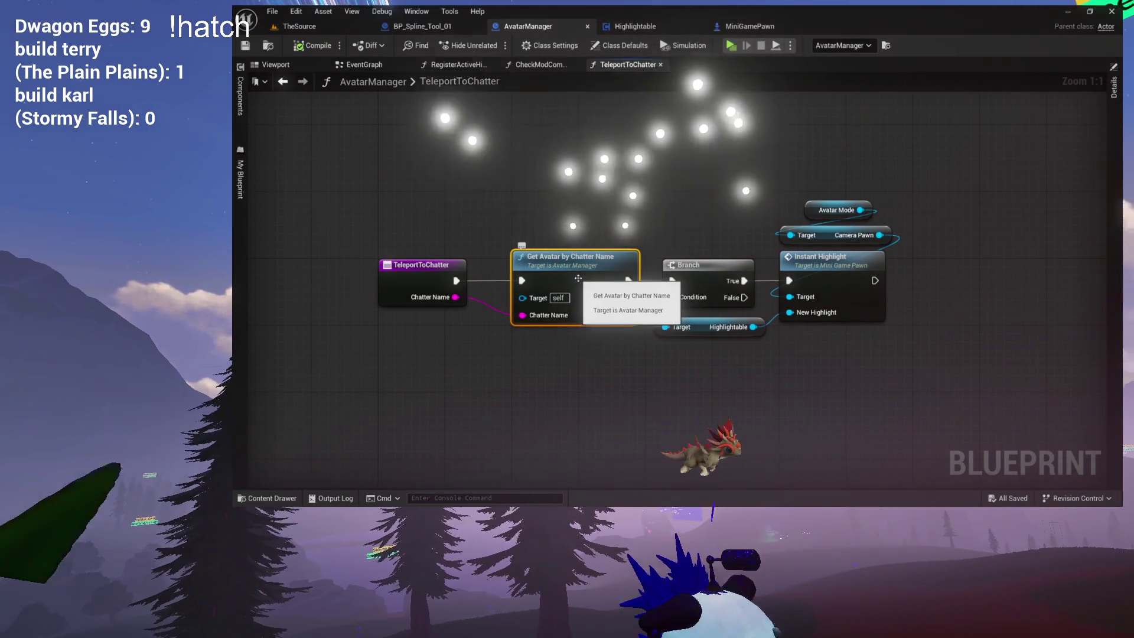
drag(425, 211, 647, 342)
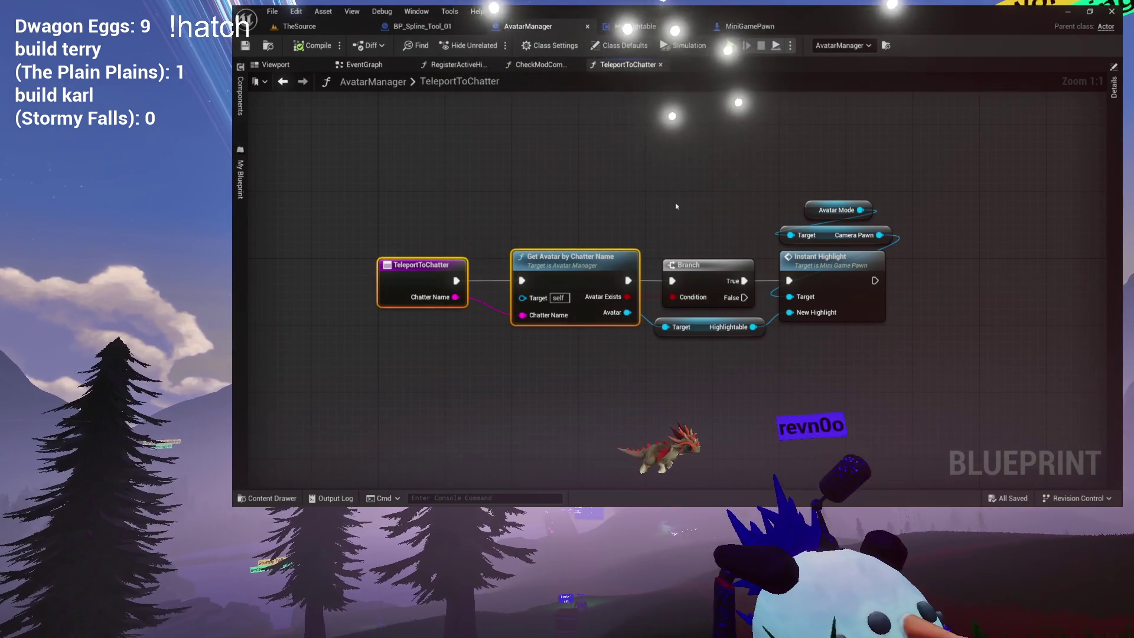
- Clear the selection and return to BP_Spline_Tool_01's event graph
click(653, 203)
mouse_move(653, 203)
mouse_down()
mouse_move(621, 208)
mouse_move(639, 247)
mouse_up()
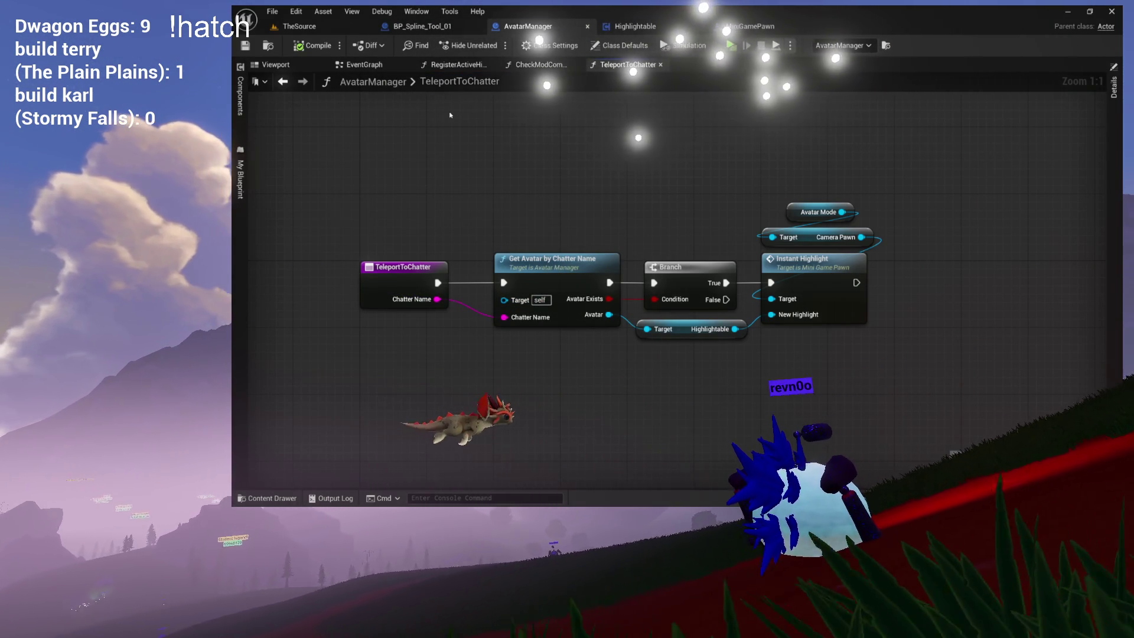
click(423, 26)
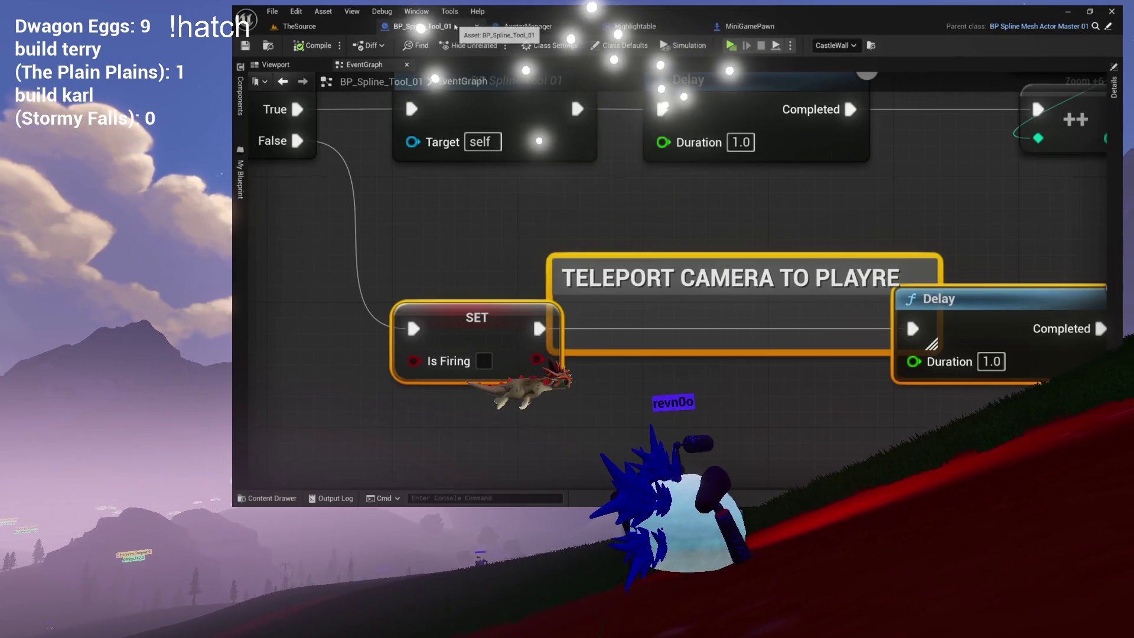
scroll(554, 235, down, 8)
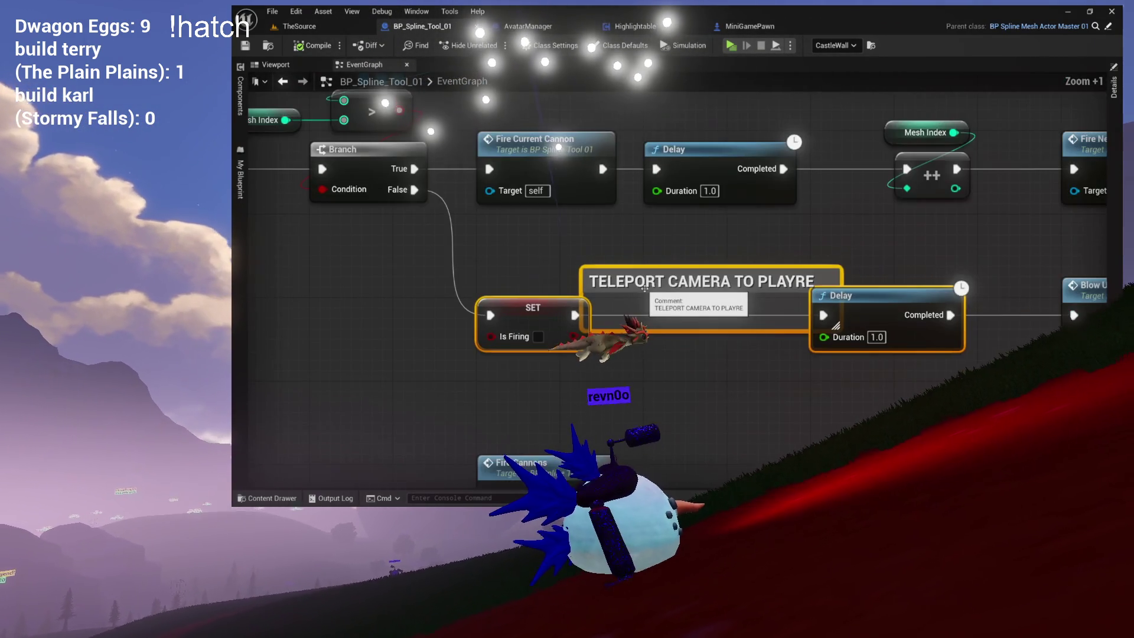
drag(710, 258, 735, 401)
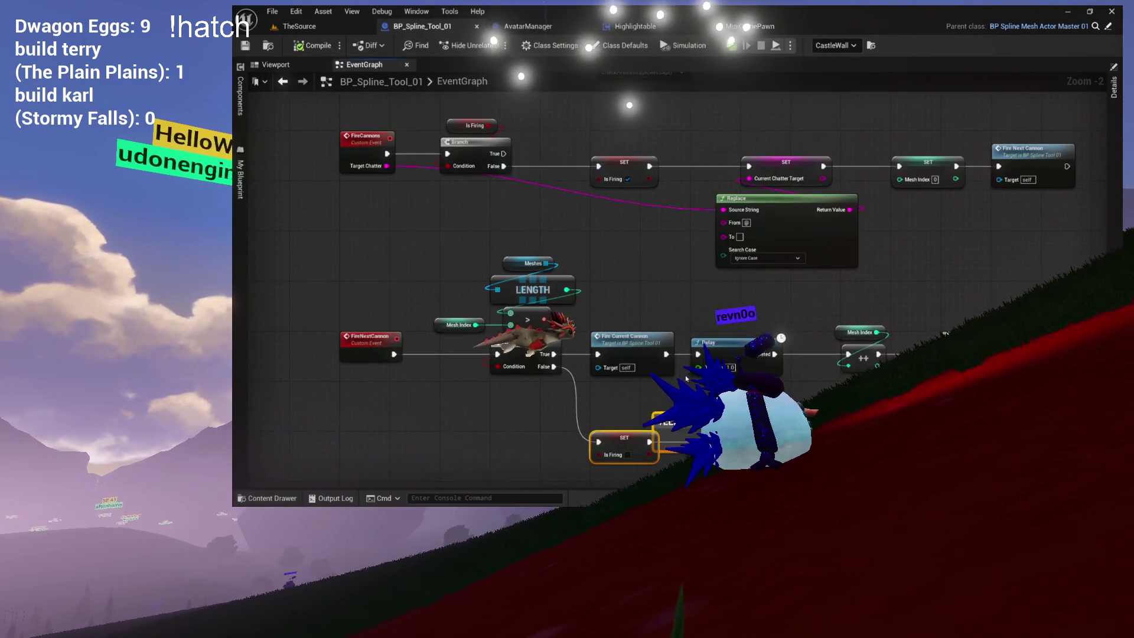
mouse_move(735, 237)
mouse_down()
mouse_move(723, 425)
mouse_move(750, 436)
mouse_move(775, 492)
mouse_move(762, 441)
mouse_move(780, 358)
mouse_up()
mouse_move(766, 431)
mouse_down()
mouse_move(639, 286)
mouse_move(774, 199)
mouse_move(807, 294)
mouse_move(786, 219)
mouse_move(800, 198)
mouse_move(737, 190)
mouse_move(646, 326)
mouse_move(604, 321)
mouse_up()
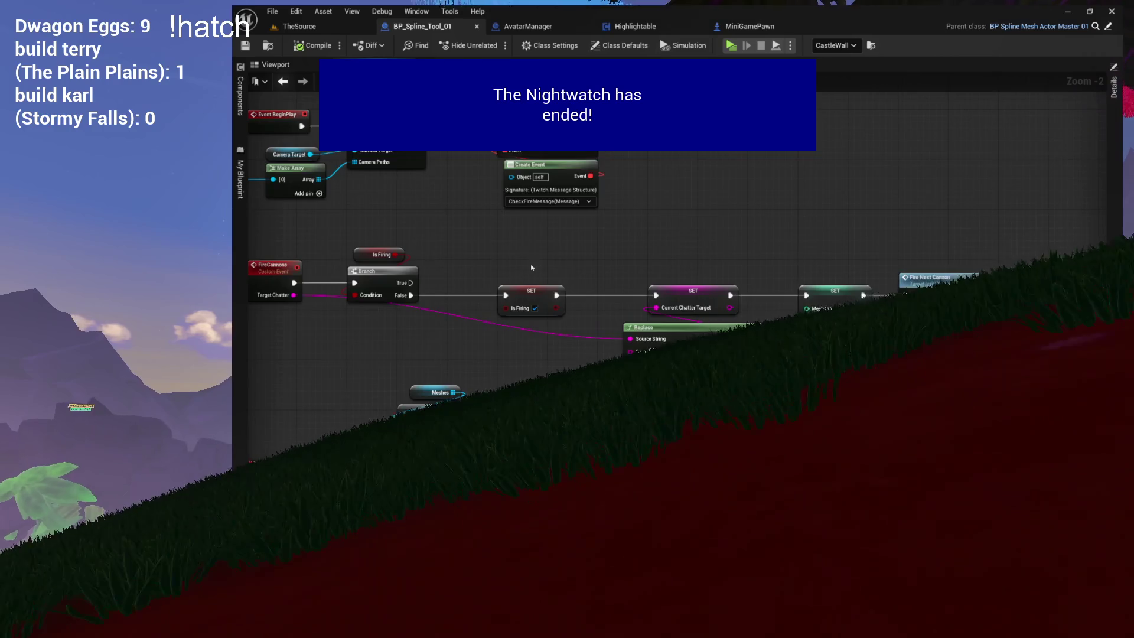
drag(532, 265, 595, 323)
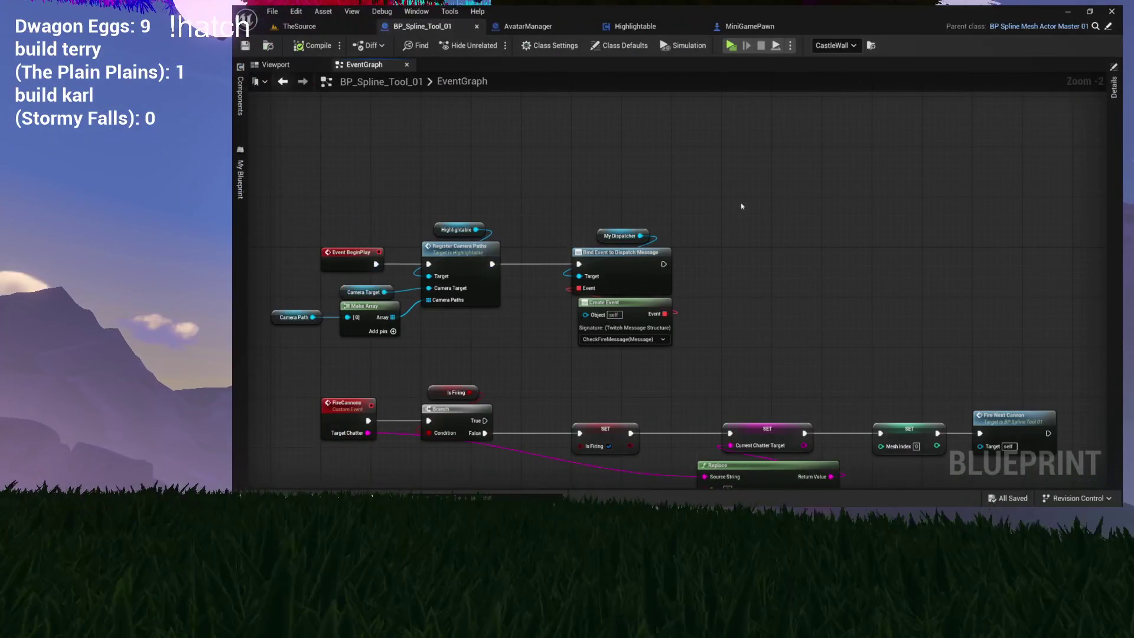
- Cast Get Game Mode to AvatarMode and promote As Avatar Mode to a MyAvatarMode variable
right_click(742, 206)
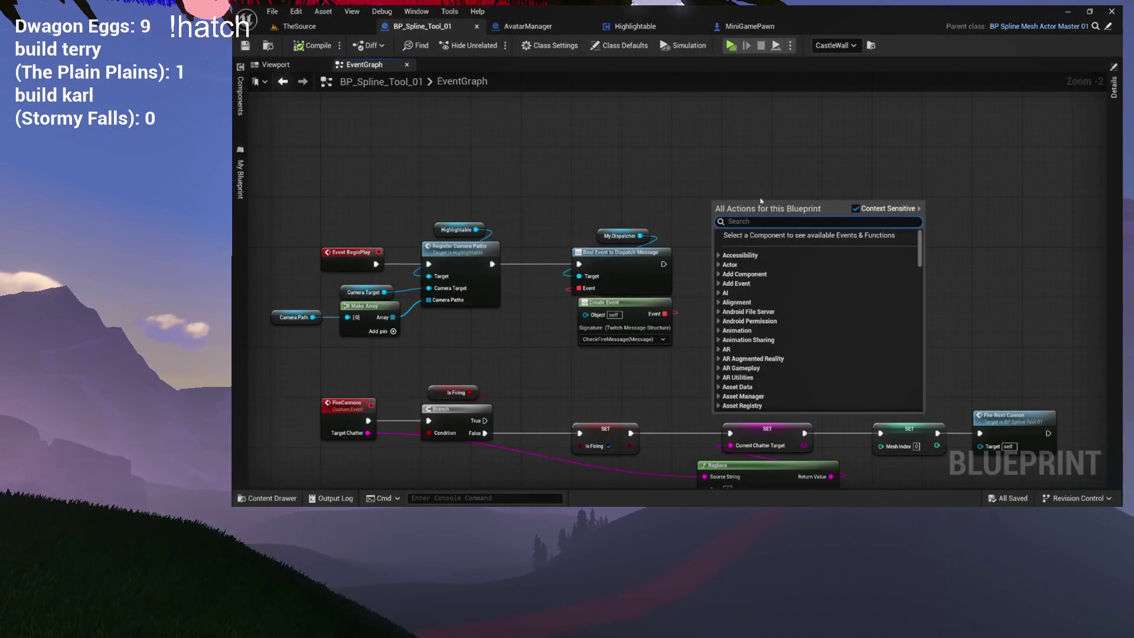
text(get gamwe)
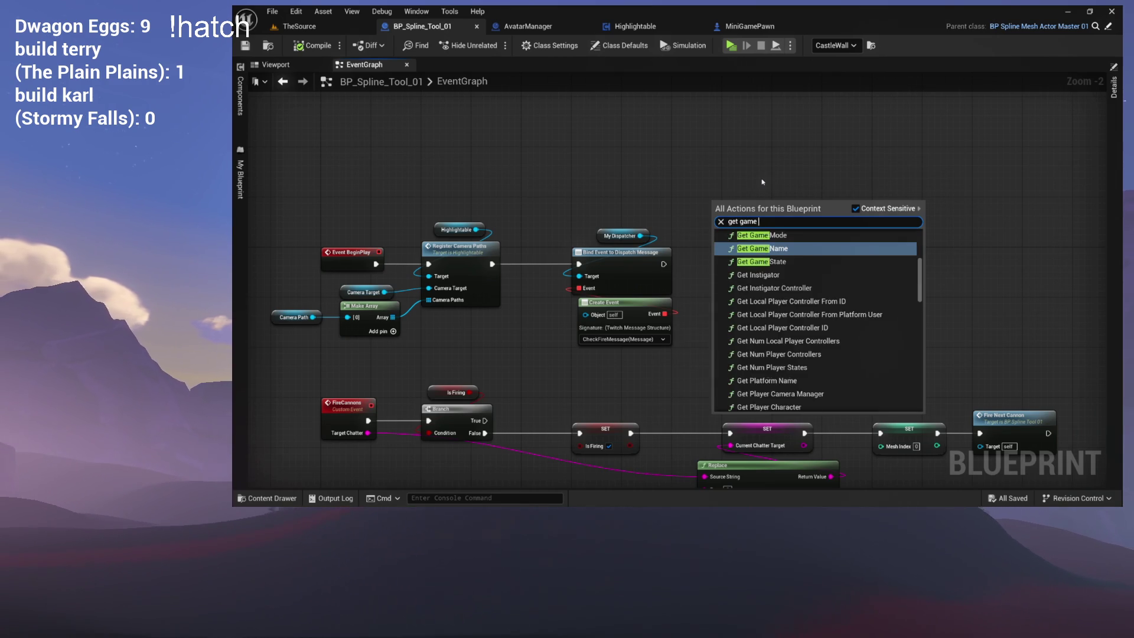
key(Escape)
drag(722, 183, 702, 232)
text(avatar)
key(Return)
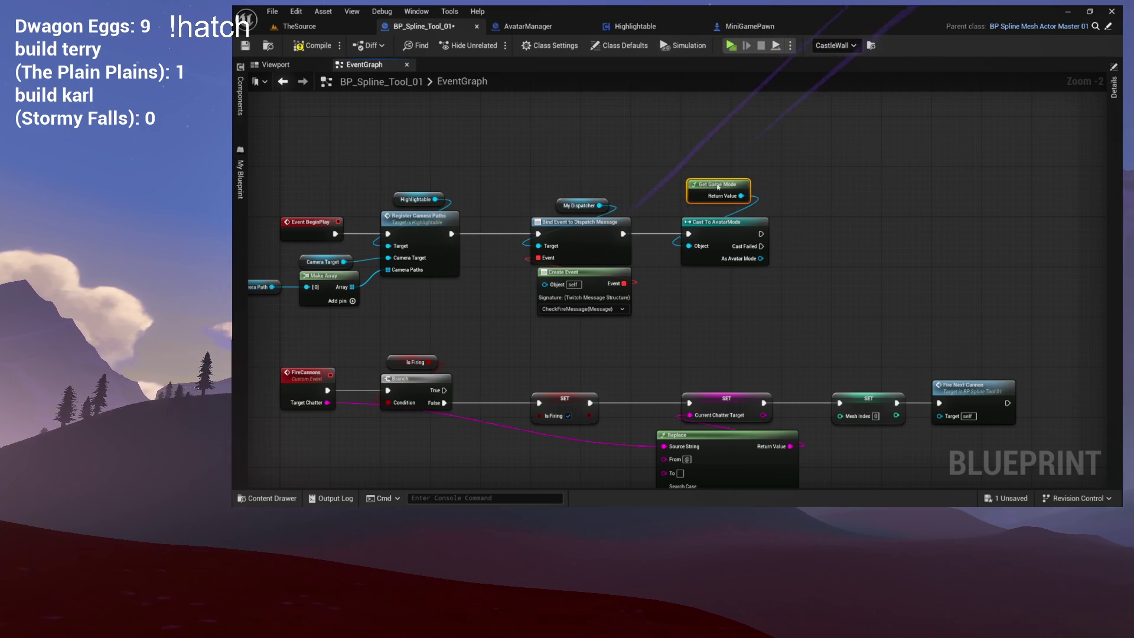
scroll(726, 195, up, 2)
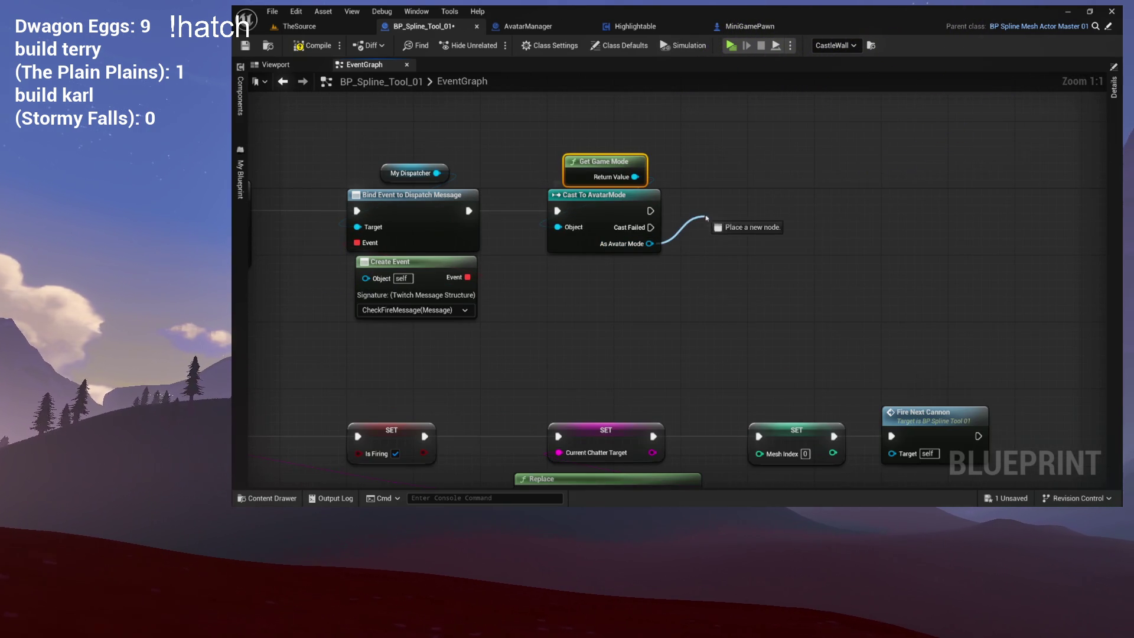
drag(702, 222, 705, 223)
click(754, 278)
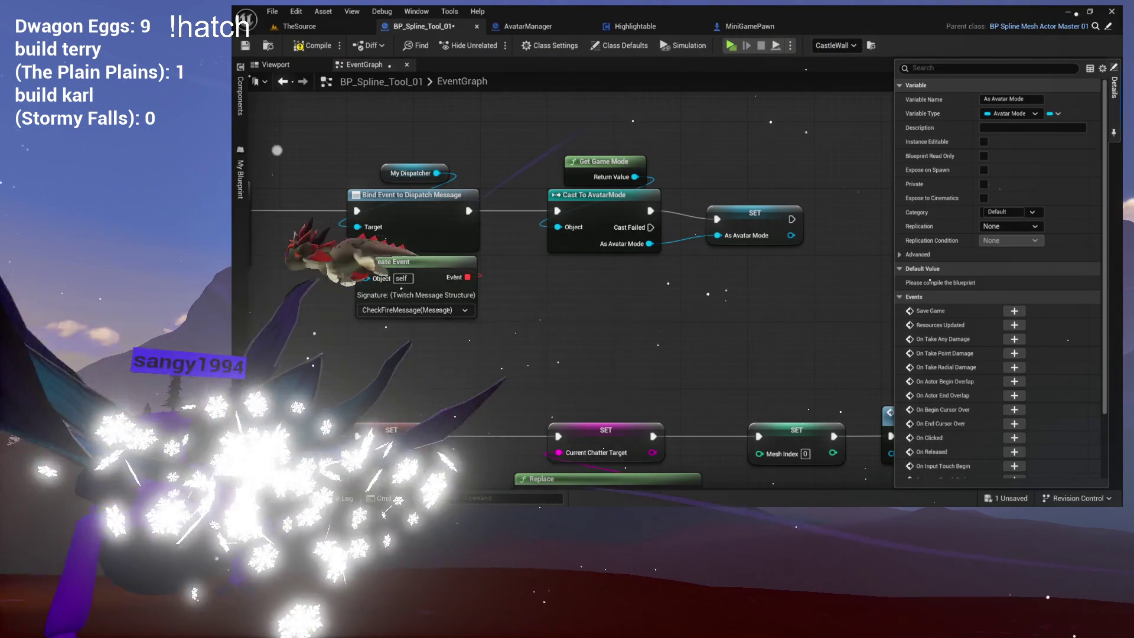
- Position the SET My Avatar Mode node and bring the TELEPORT CAMERA comment into view
click(241, 215)
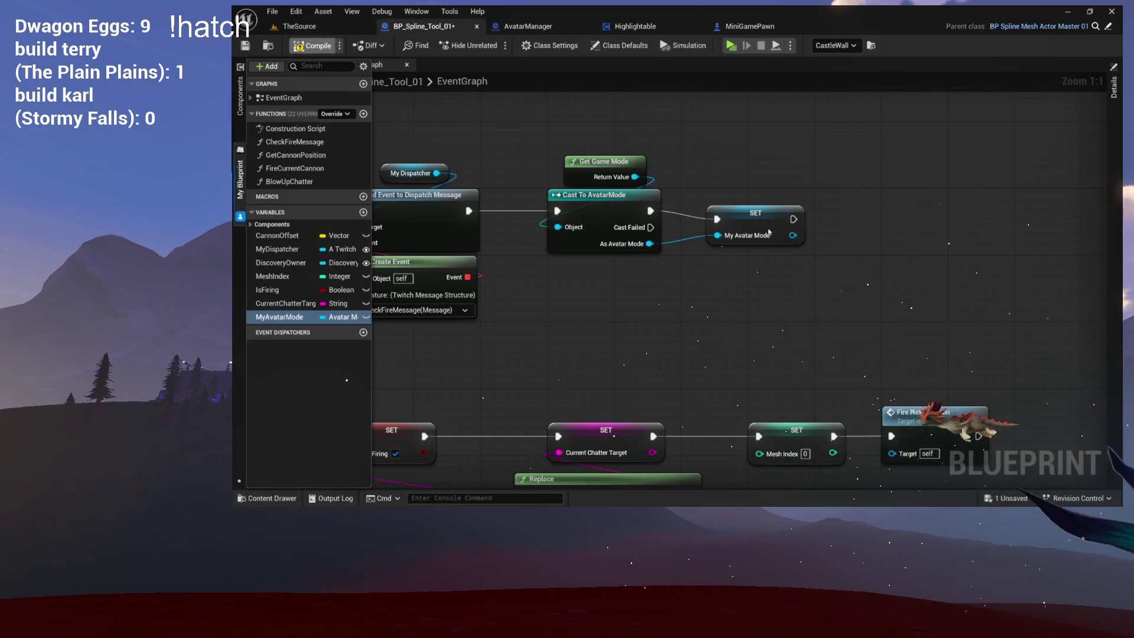
drag(749, 224, 745, 217)
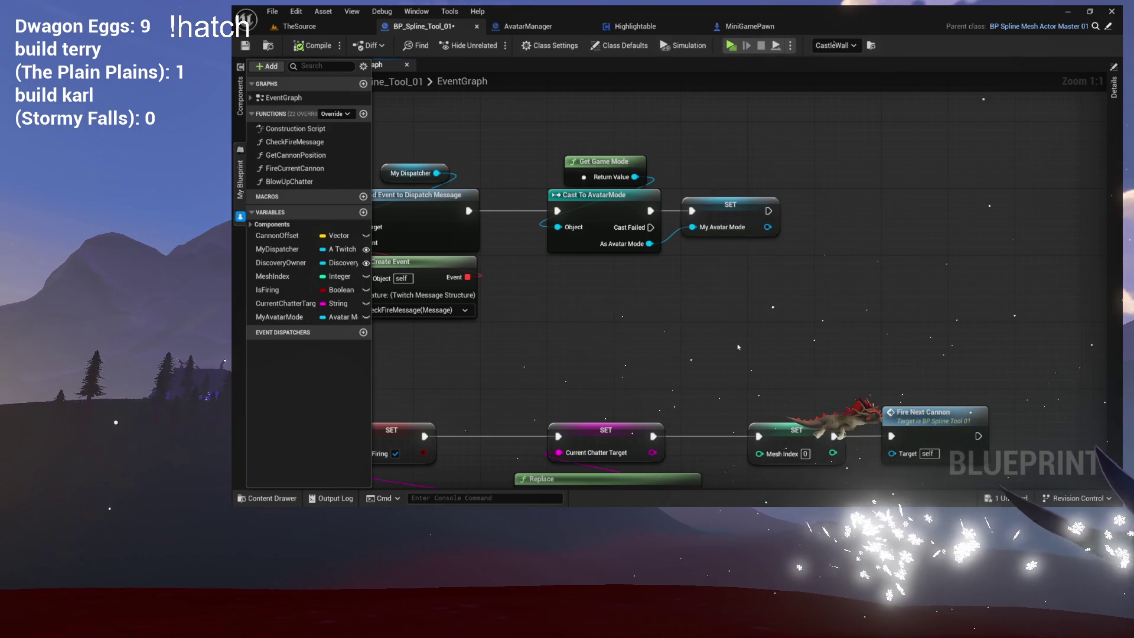
drag(738, 346, 812, 290)
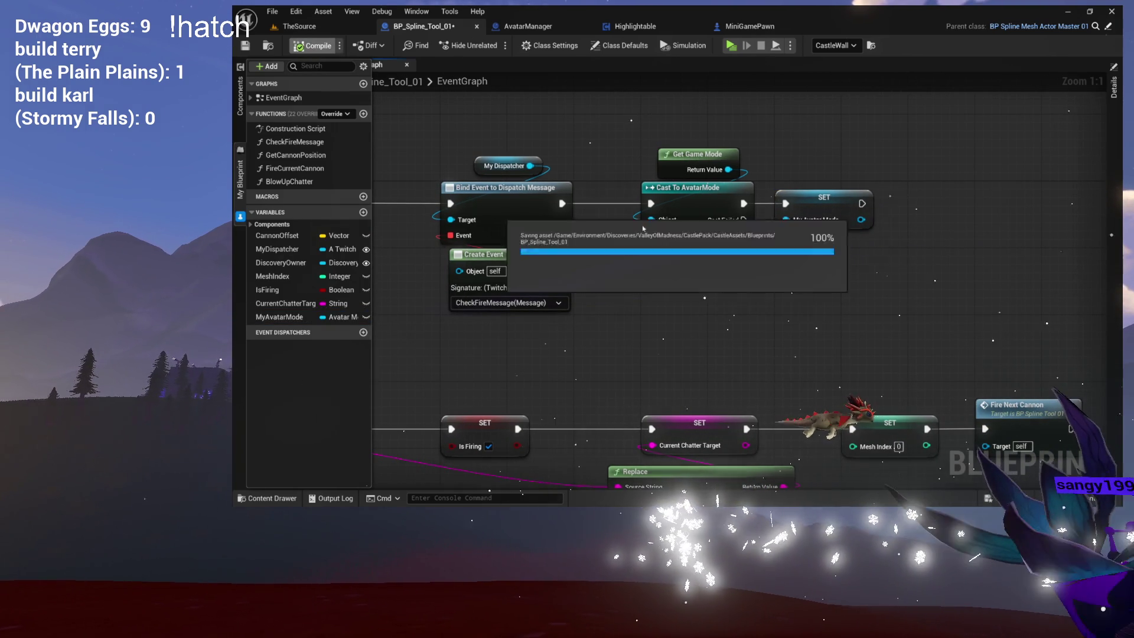
click(729, 391)
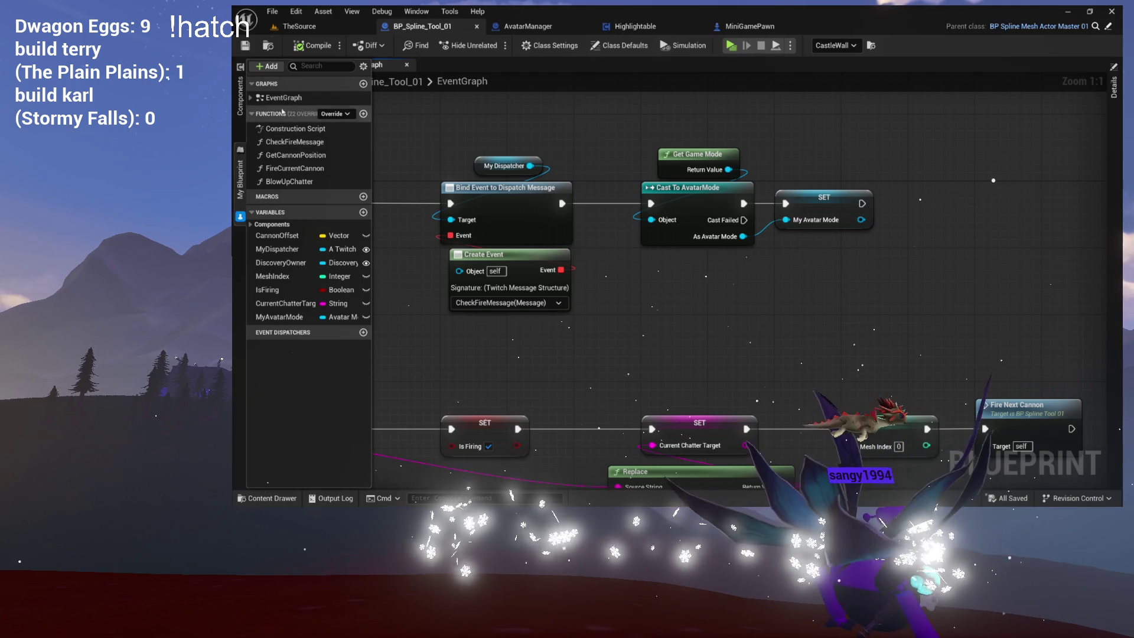
mouse_move(733, 212)
mouse_down()
mouse_move(621, 199)
mouse_move(639, 5)
mouse_up()
mouse_move(432, 479)
mouse_down()
mouse_move(486, 316)
mouse_move(612, 250)
mouse_up()
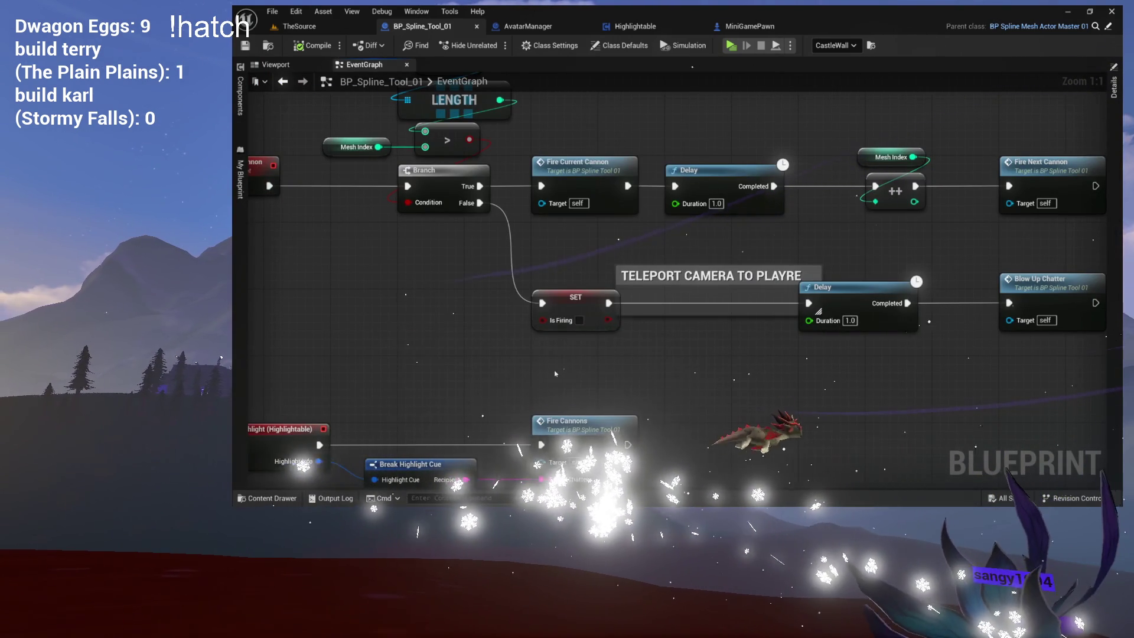
- Add a My Avatar Mode getter, Get Avatar Manager and a Teleport to Chatter call
right_click(555, 373)
text(get my avatar)
key(Return)
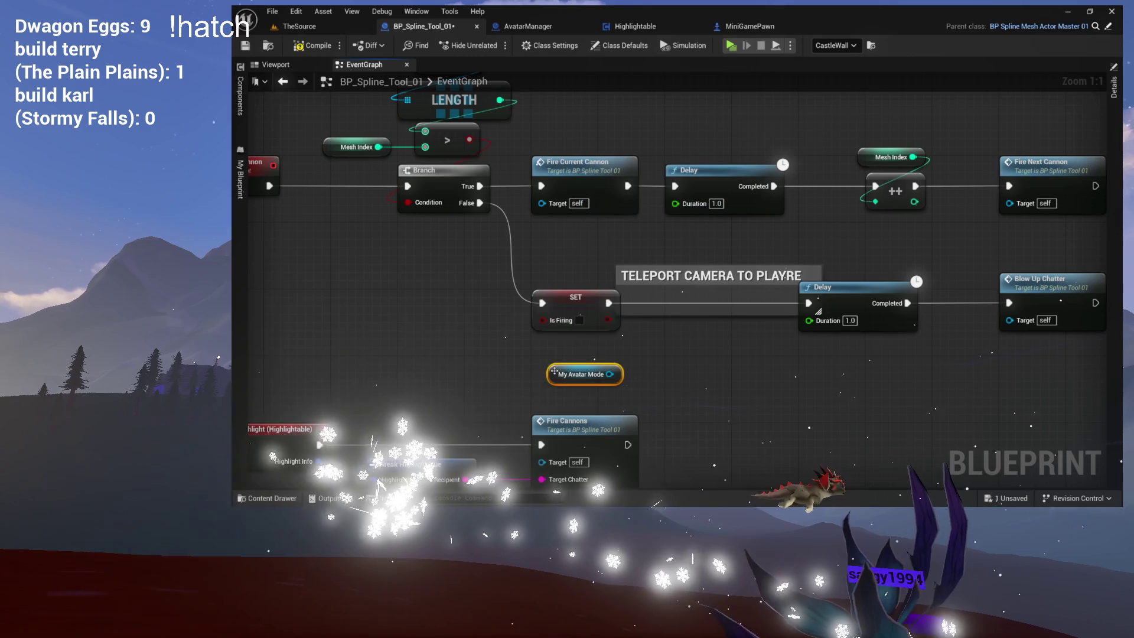
drag(610, 374, 686, 375)
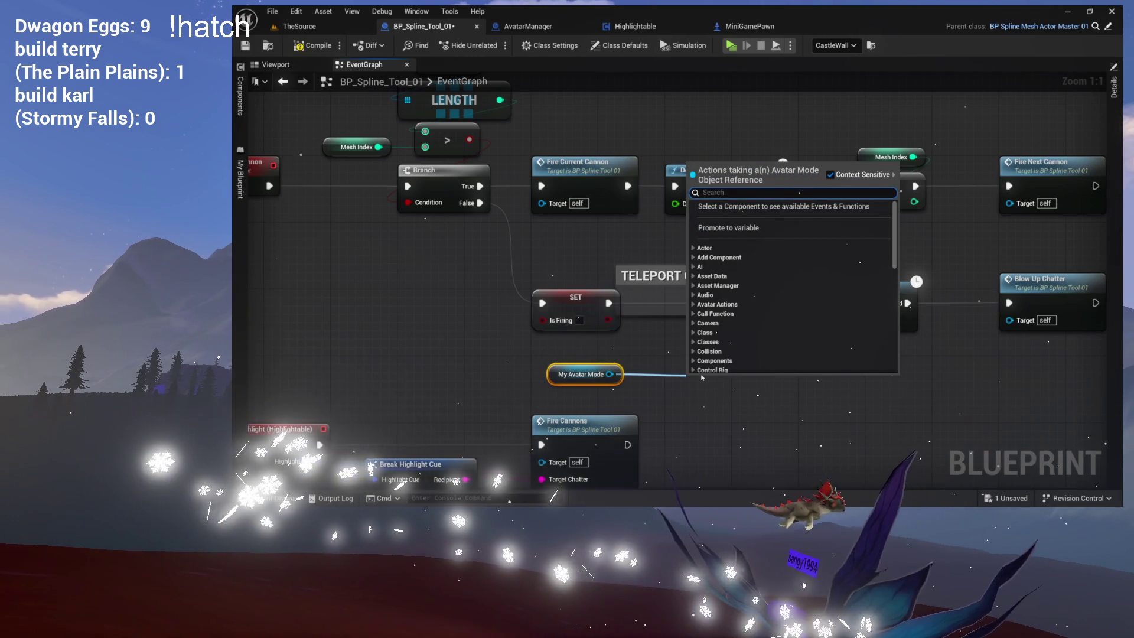
text(get avatar)
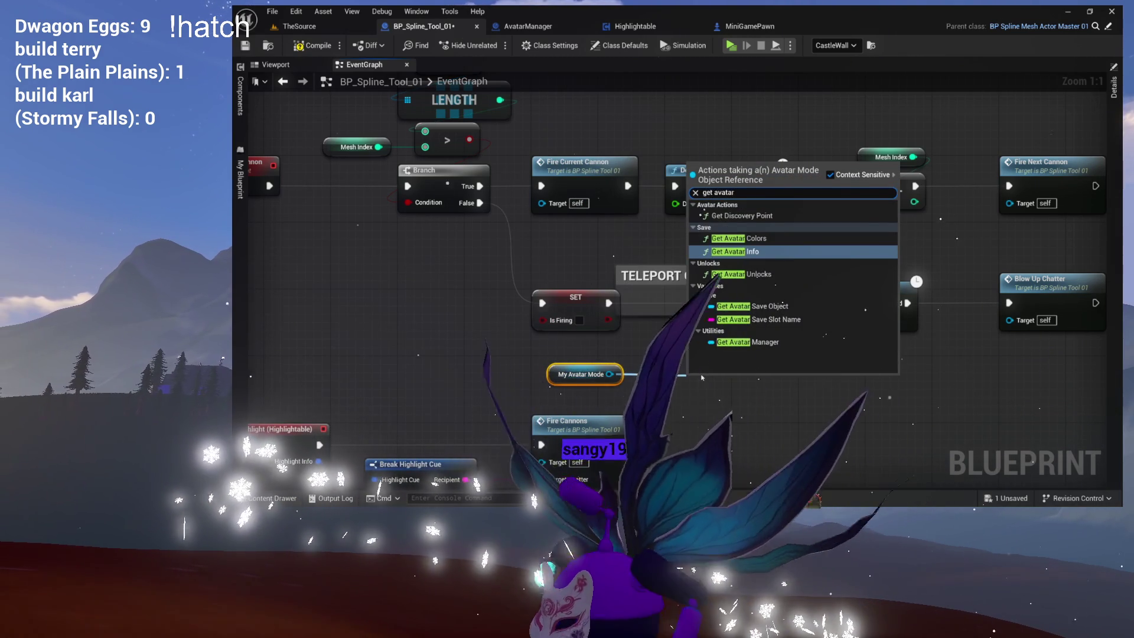
text( man)
key(Return)
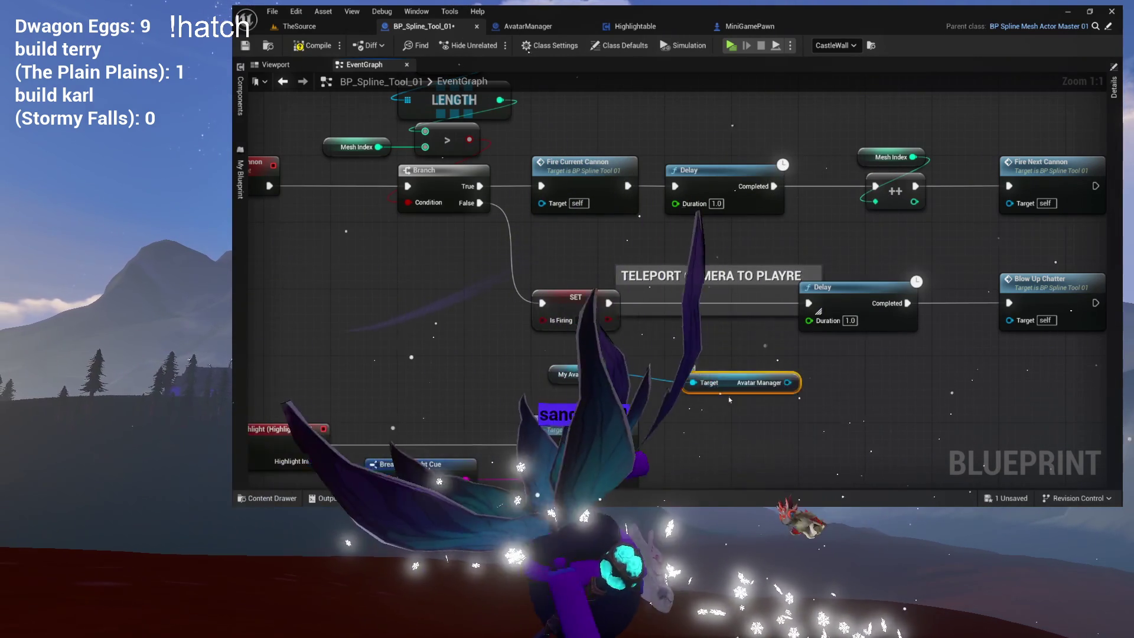
drag(788, 383, 876, 384)
text(telepor)
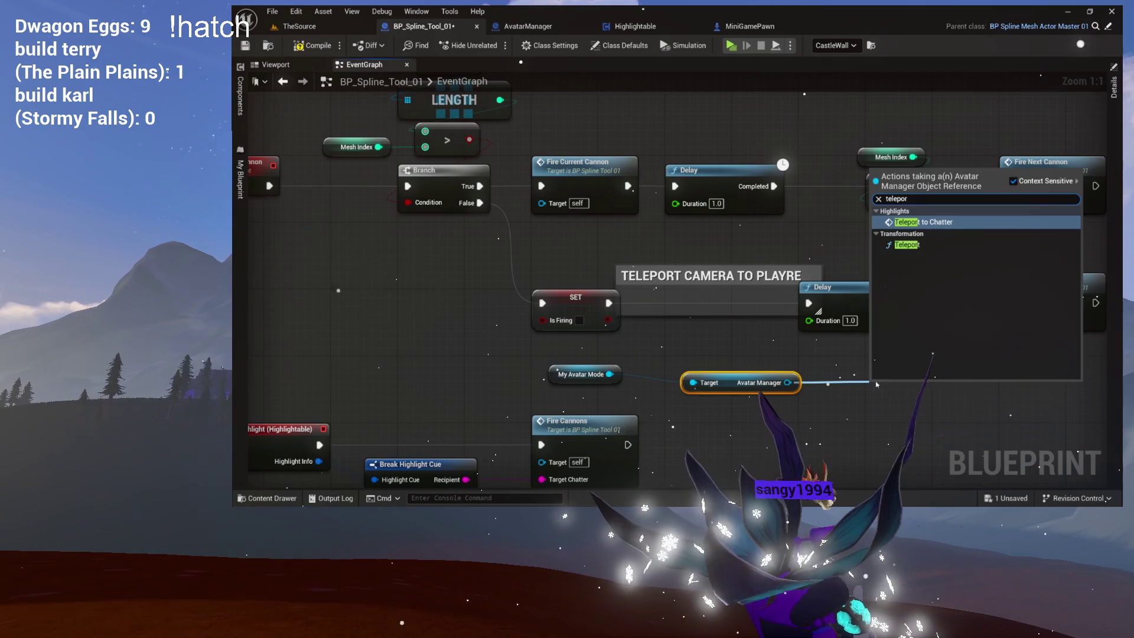
key(Return)
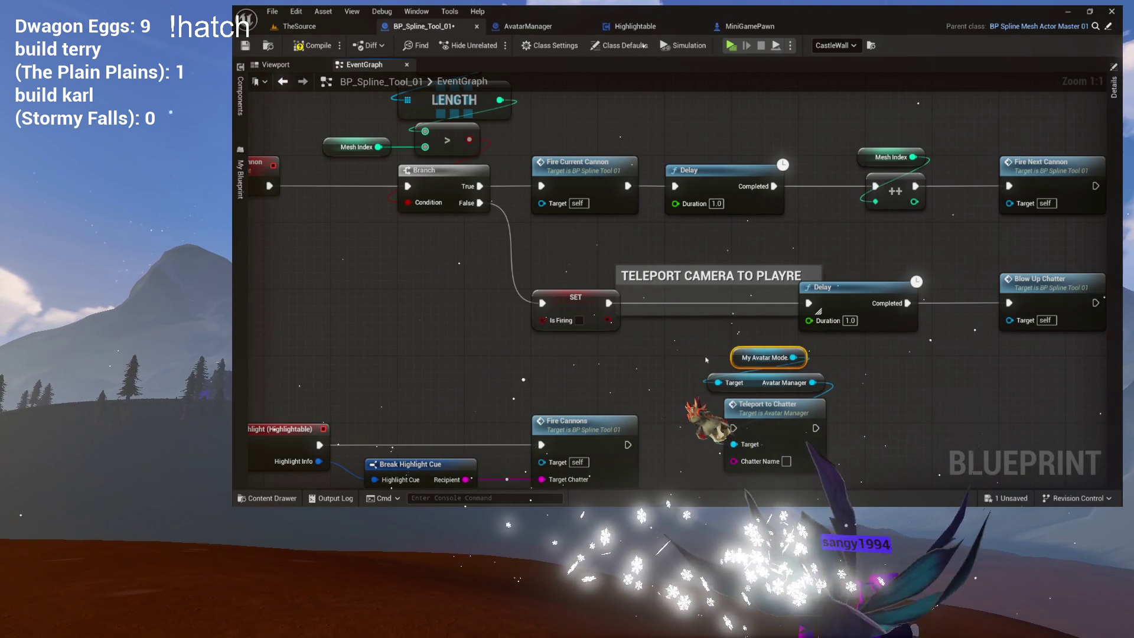
- Move the teleport nodes beside SET Is Firing and wire its exec into Teleport to Chatter
drag(759, 418, 703, 403)
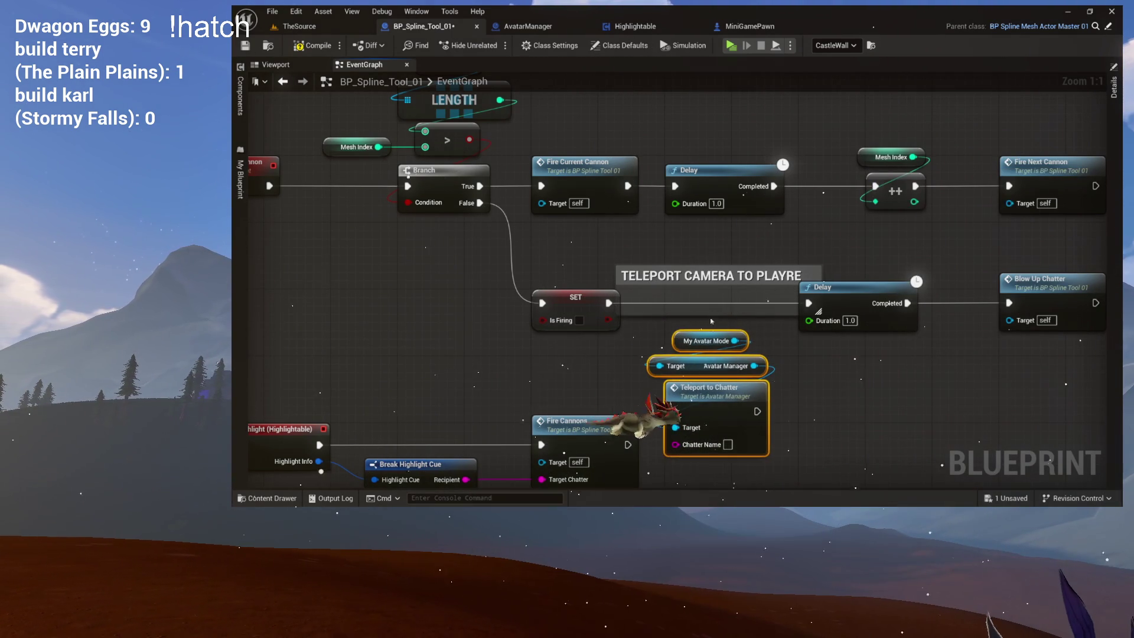
drag(710, 266, 367, 250)
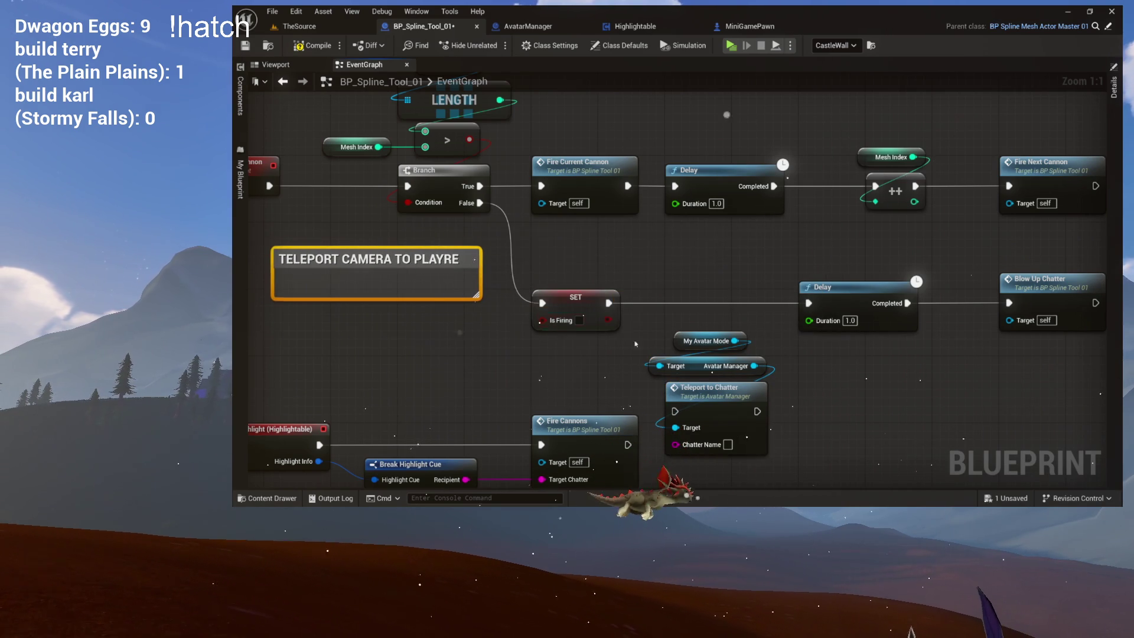
mouse_move(711, 396)
mouse_down()
mouse_move(708, 287)
mouse_move(788, 304)
mouse_up()
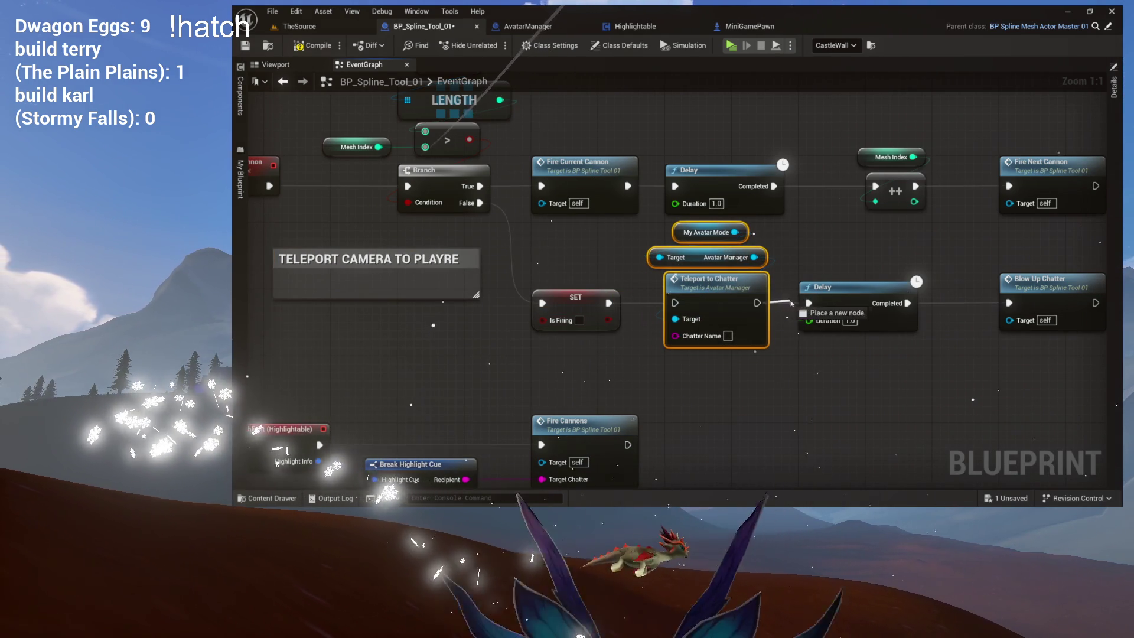
drag(619, 306, 534, 284)
click(579, 283)
drag(590, 328, 676, 316)
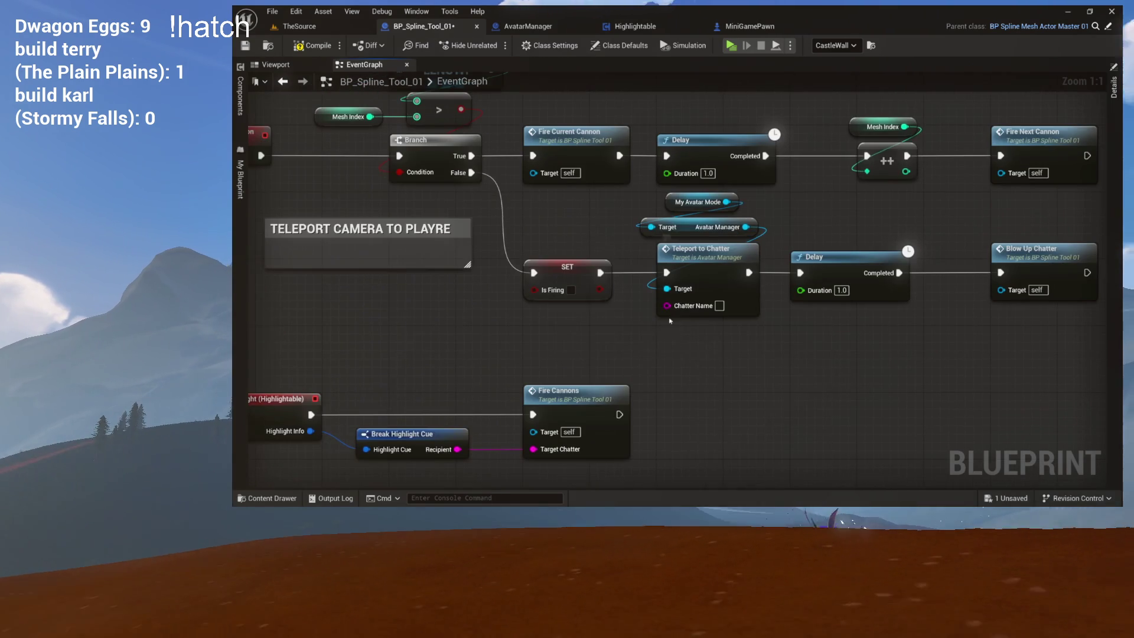
mouse_move(579, 295)
mouse_down()
mouse_move(671, 361)
mouse_move(636, 406)
mouse_up()
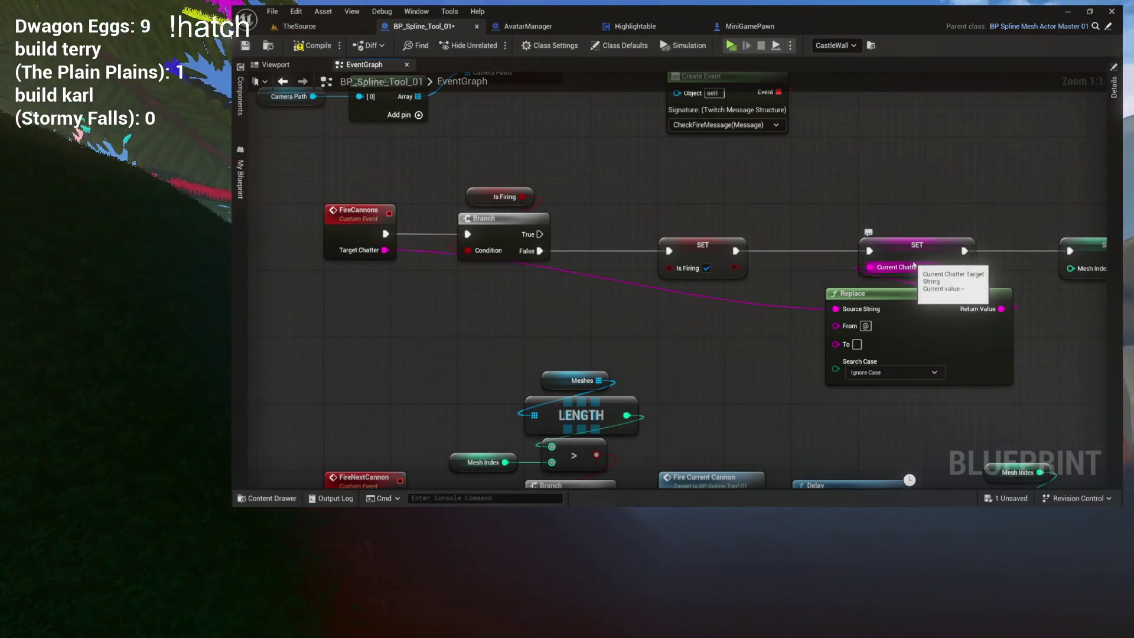
drag(789, 347, 752, 70)
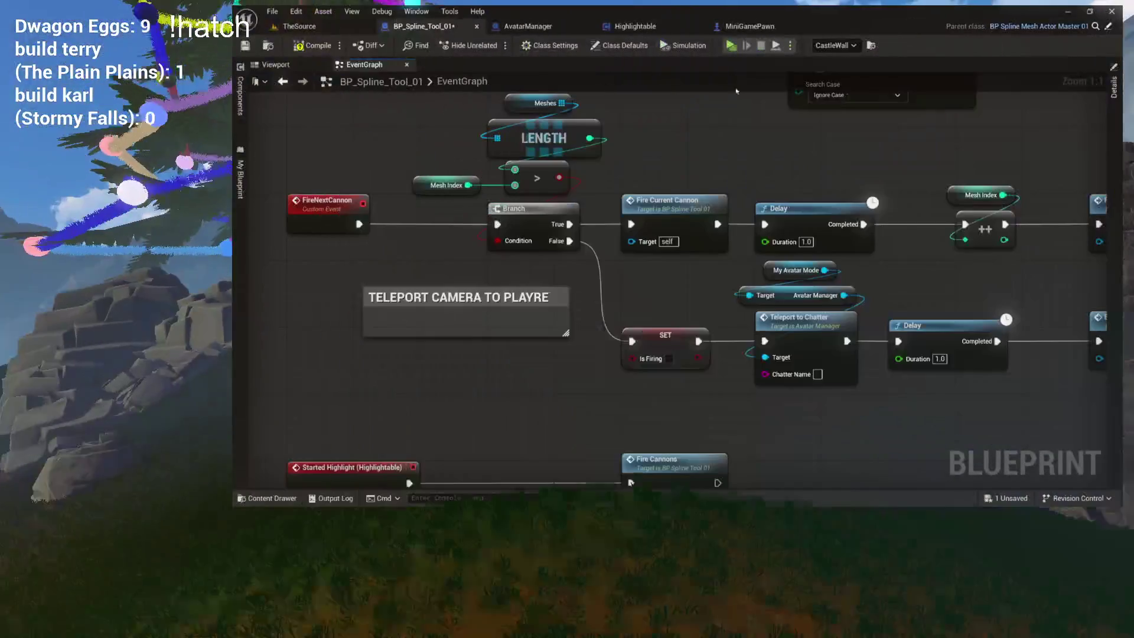
mouse_move(764, 374)
mouse_down()
mouse_move(721, 398)
mouse_move(686, 396)
mouse_up()
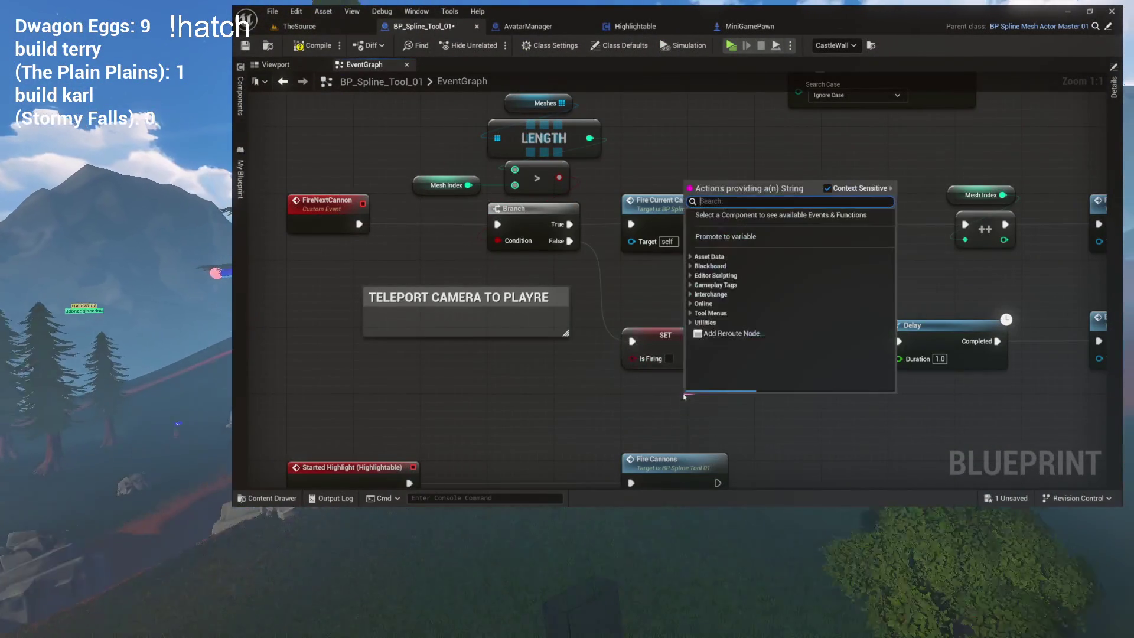
text(target)
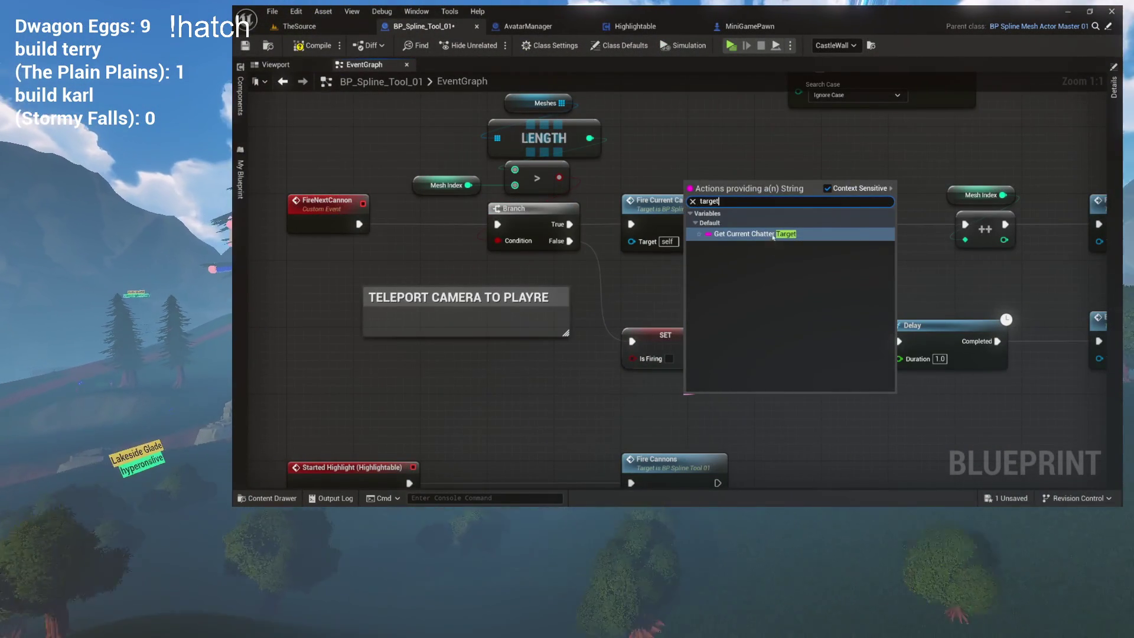
key(Return)
drag(713, 399, 671, 391)
mouse_move(777, 406)
mouse_down()
mouse_move(685, 349)
mouse_move(650, 304)
mouse_move(722, 328)
mouse_up()
key(ctrl+s)
click(414, 248)
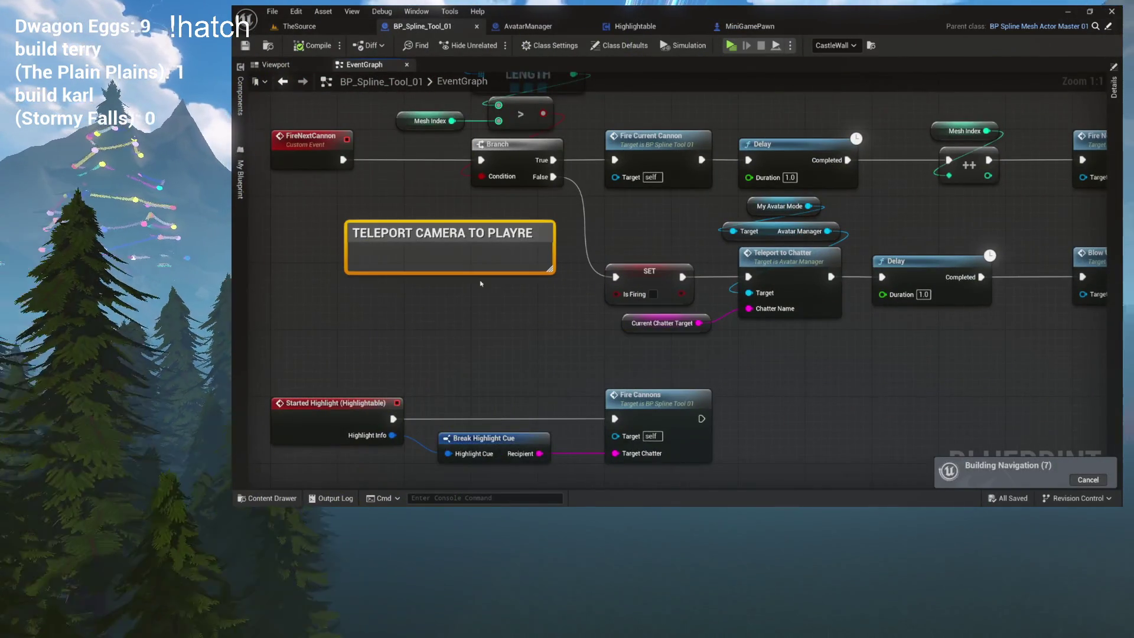
drag(484, 291, 568, 322)
key(Delete)
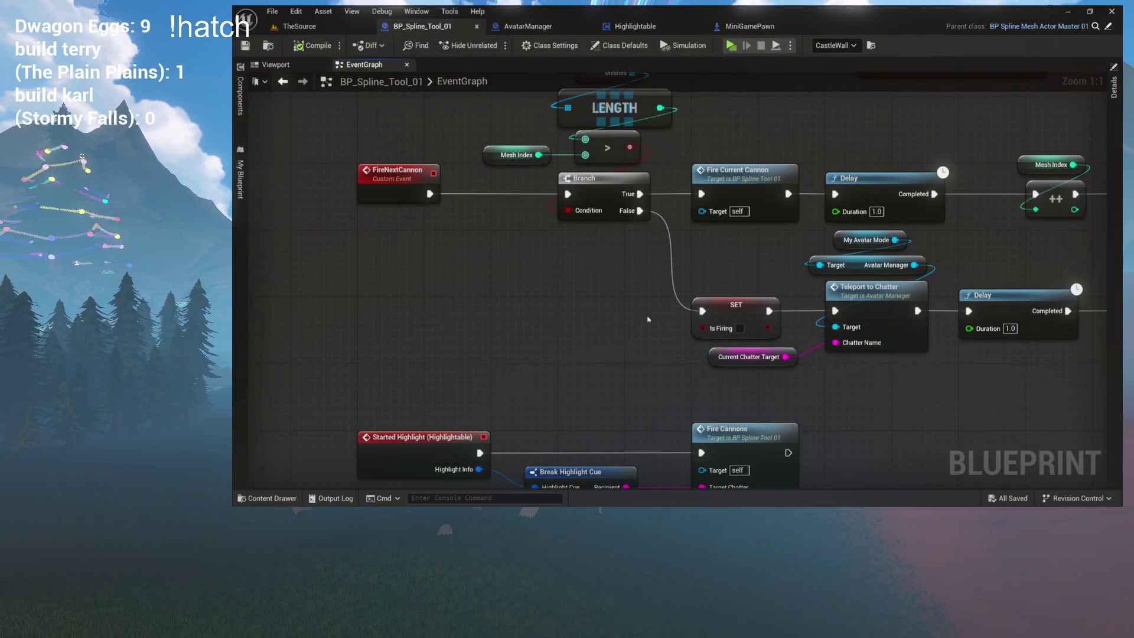
mouse_move(882, 381)
mouse_down()
mouse_move(695, 354)
mouse_move(666, 372)
mouse_move(583, 365)
mouse_up()
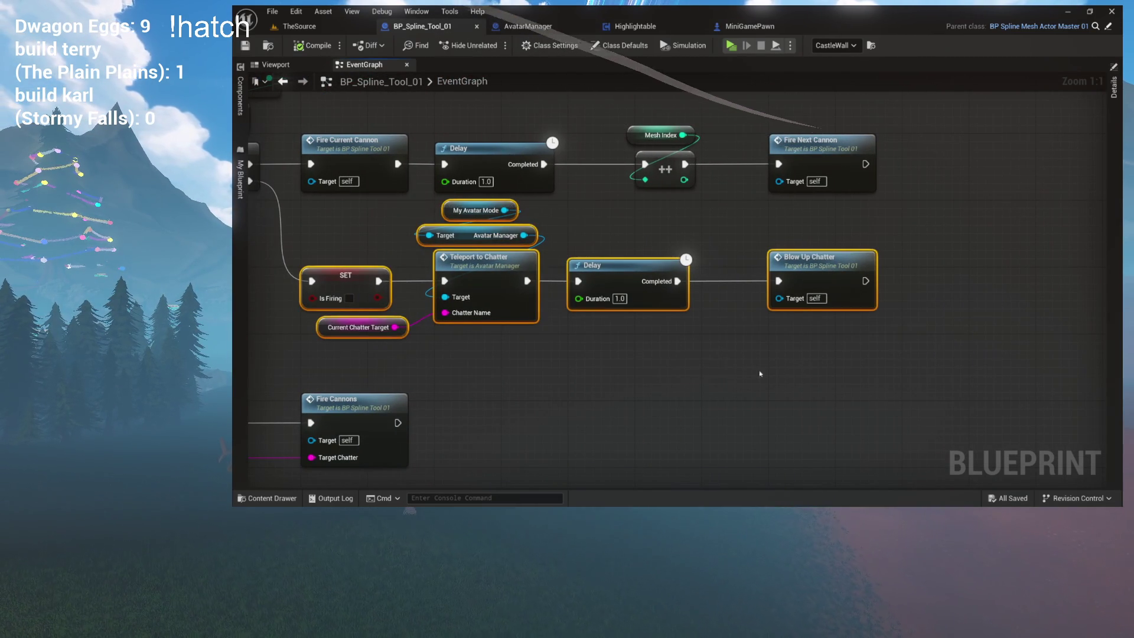
double_click(507, 271)
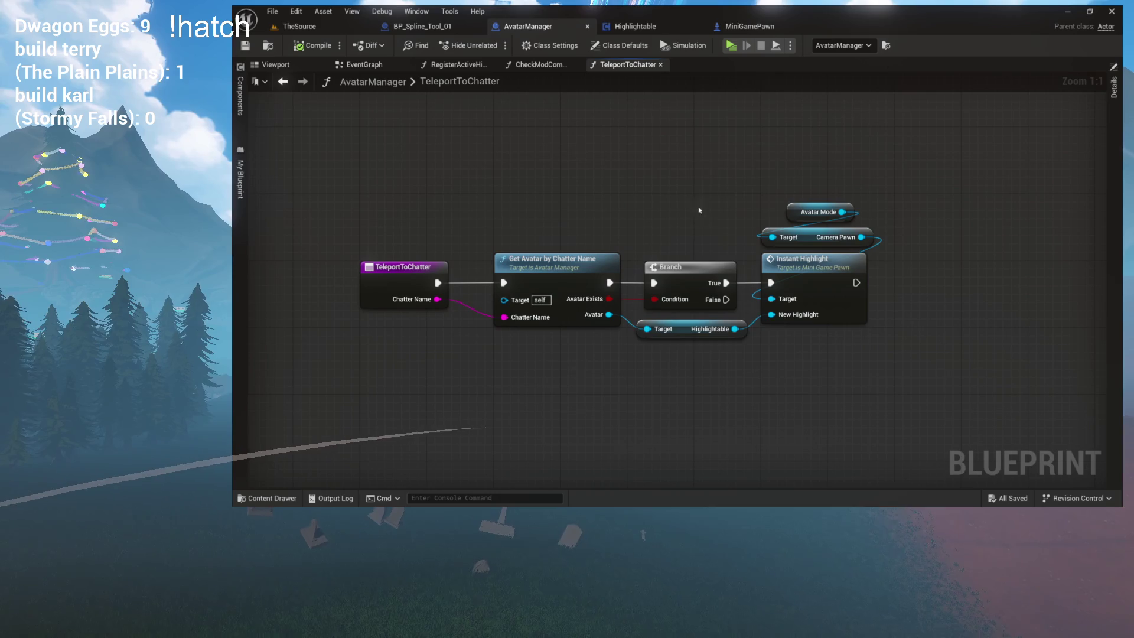
- In InstantHighlight, wire the highlight cue to Highlight Info and delete Start Following Highlightable
double_click(813, 269)
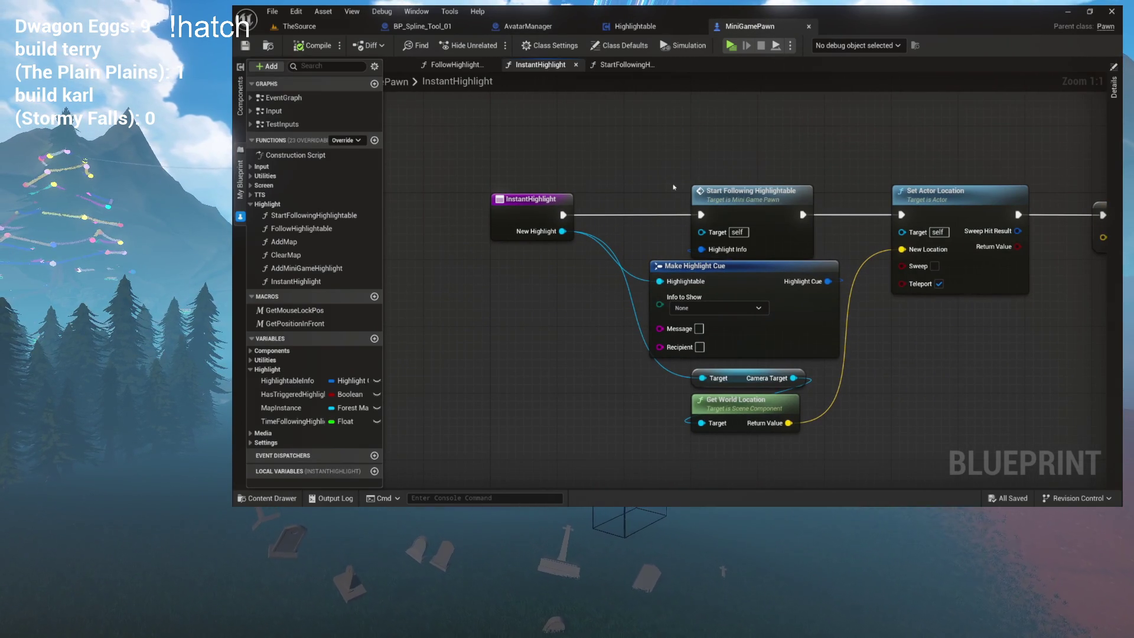
mouse_move(697, 188)
mouse_down()
mouse_move(597, 185)
mouse_move(541, 213)
mouse_move(541, 202)
mouse_up()
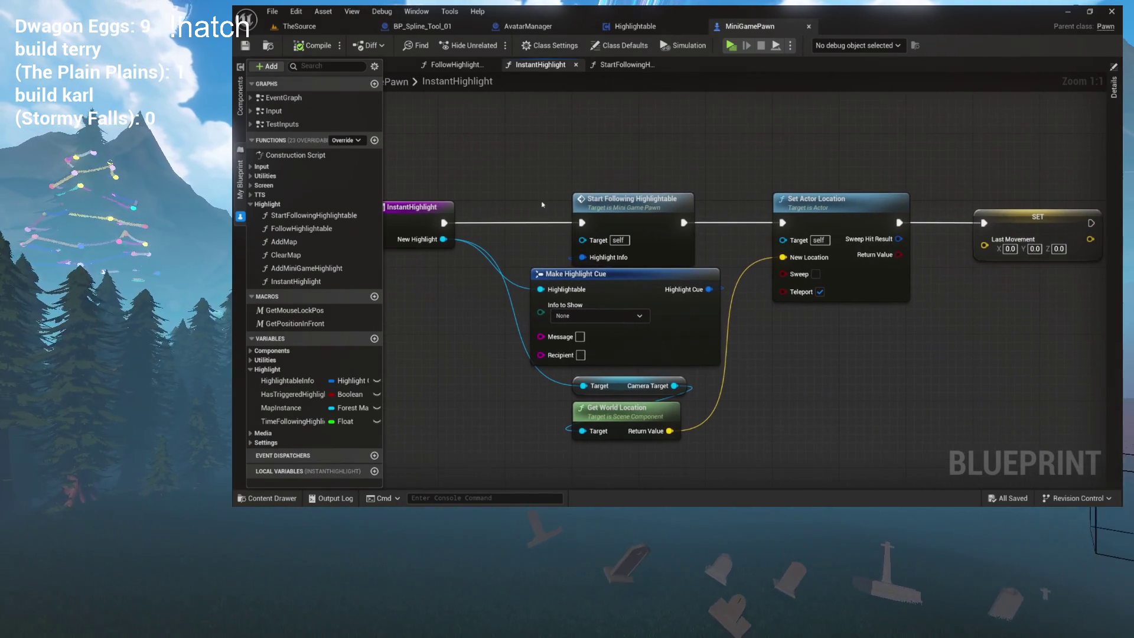
mouse_move(579, 258)
mouse_down()
mouse_move(709, 289)
mouse_move(678, 232)
mouse_up()
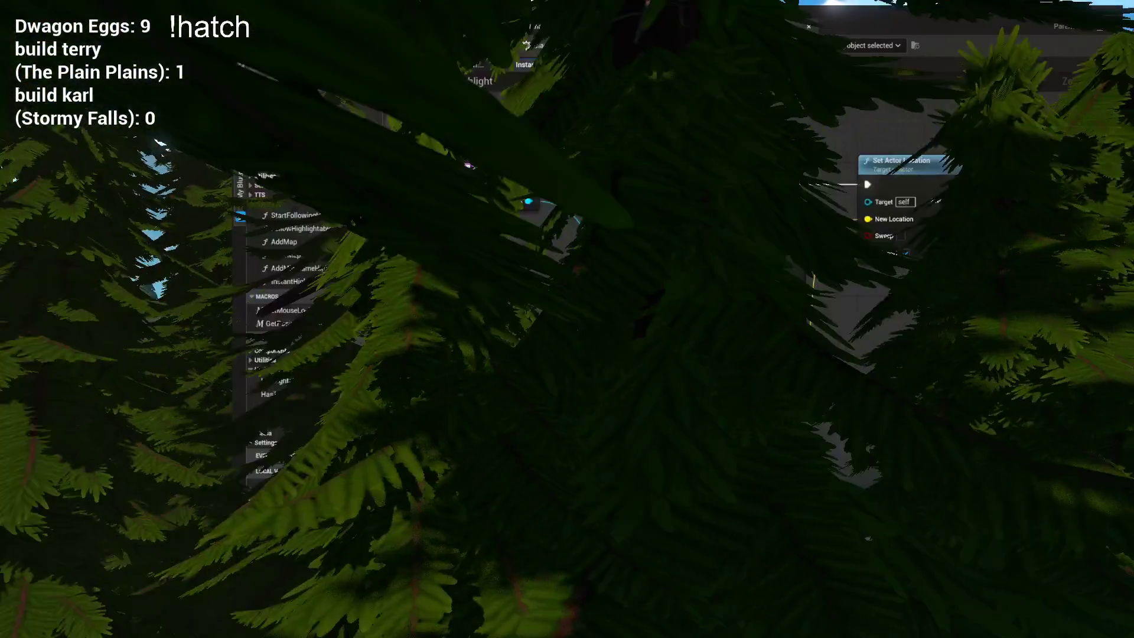
click(701, 176)
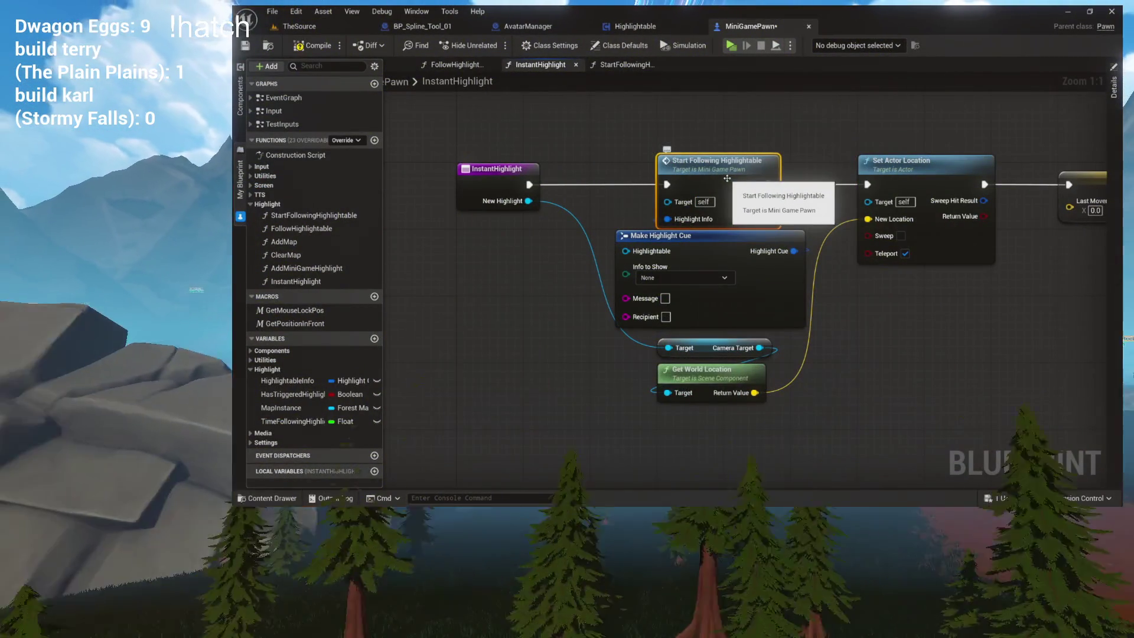
key(alt+Left)
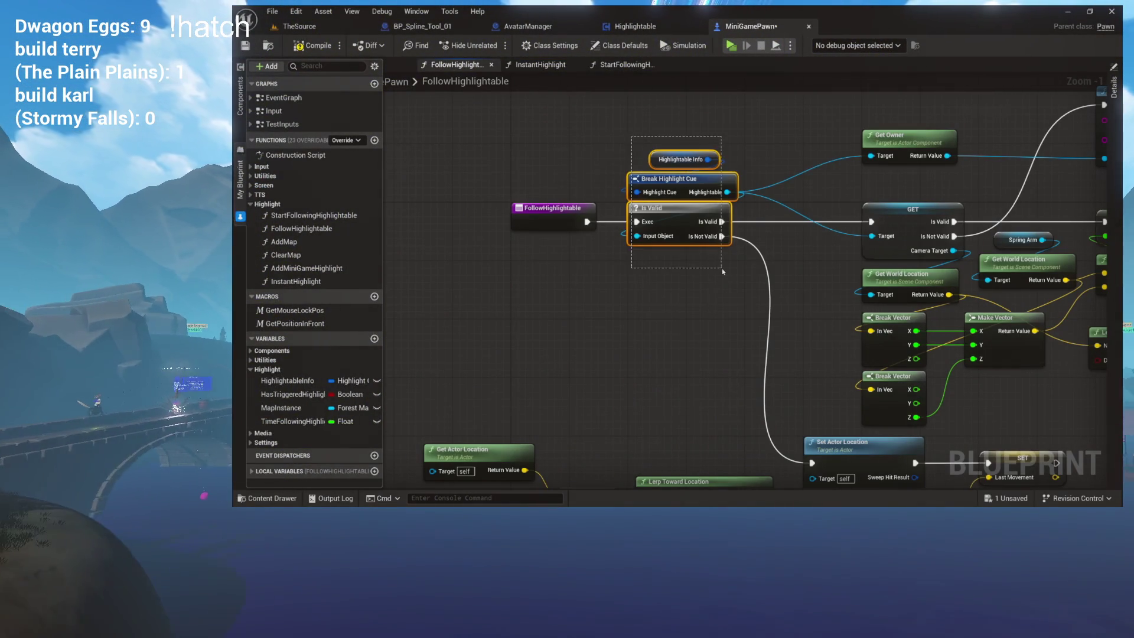
key(alt+Left)
key(alt+Left)
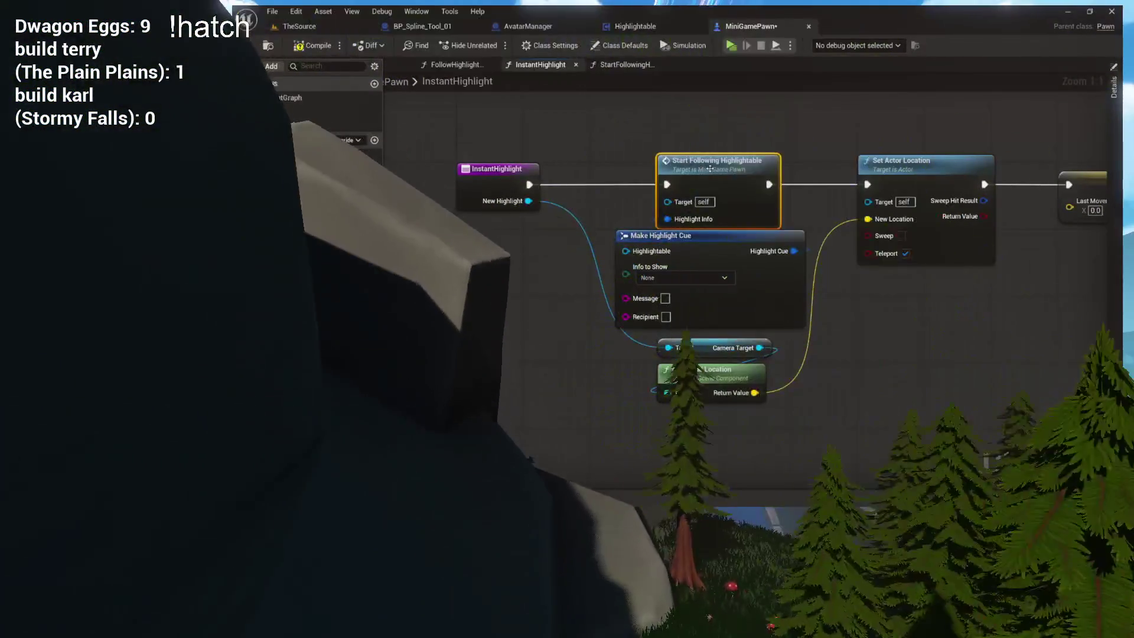
key(Delete)
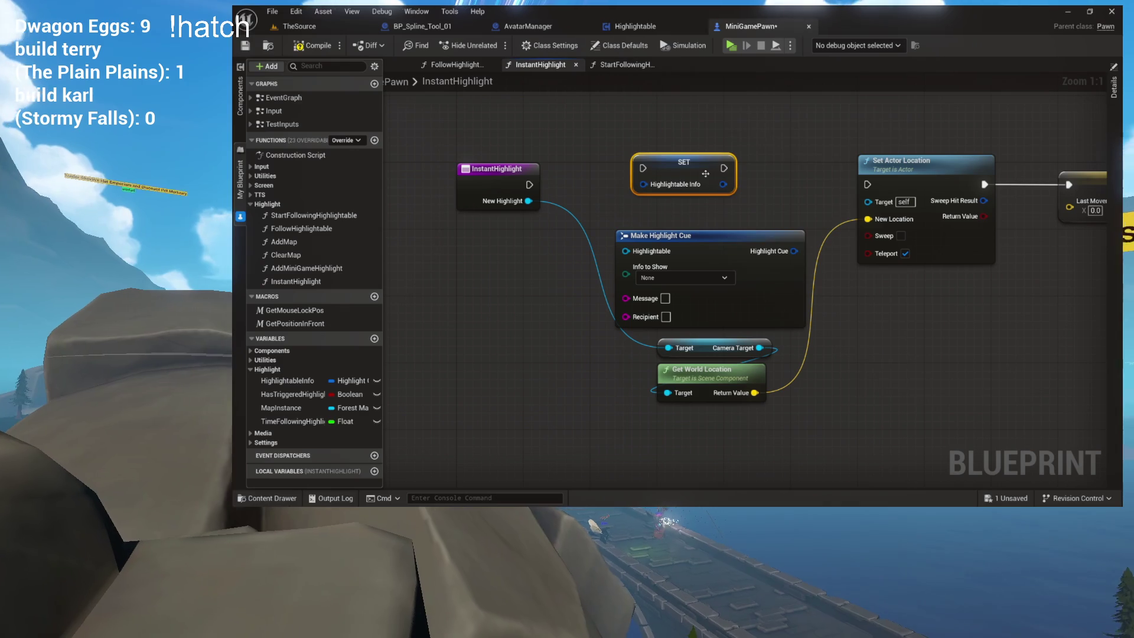
- Place the SET Highlightable Info node and delete Make Highlight Cue
drag(712, 180, 696, 158)
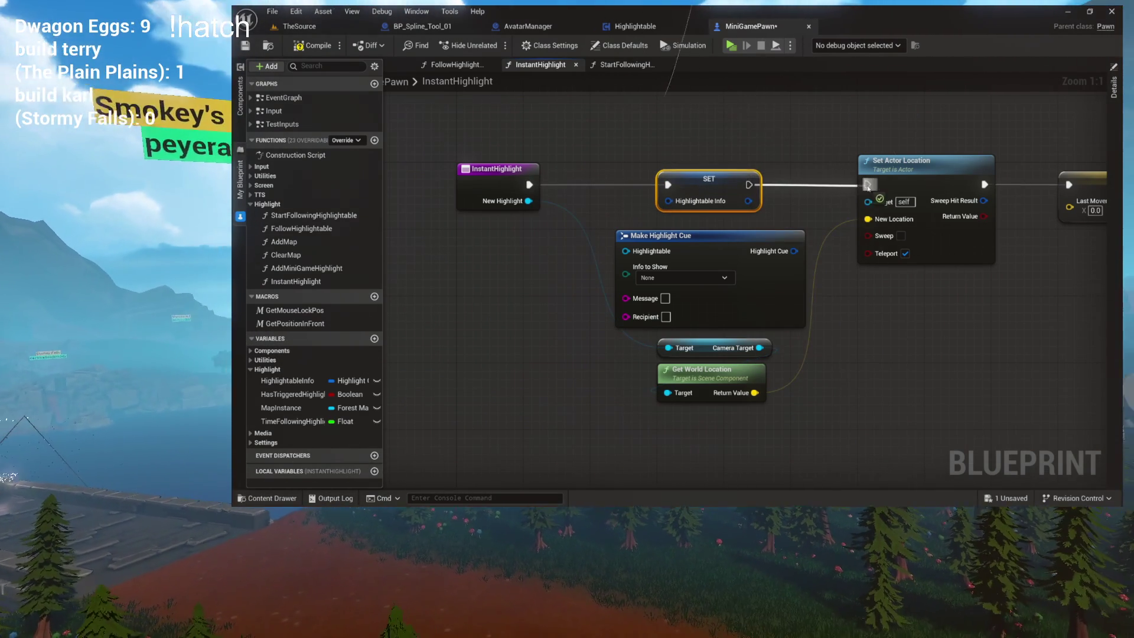
click(739, 236)
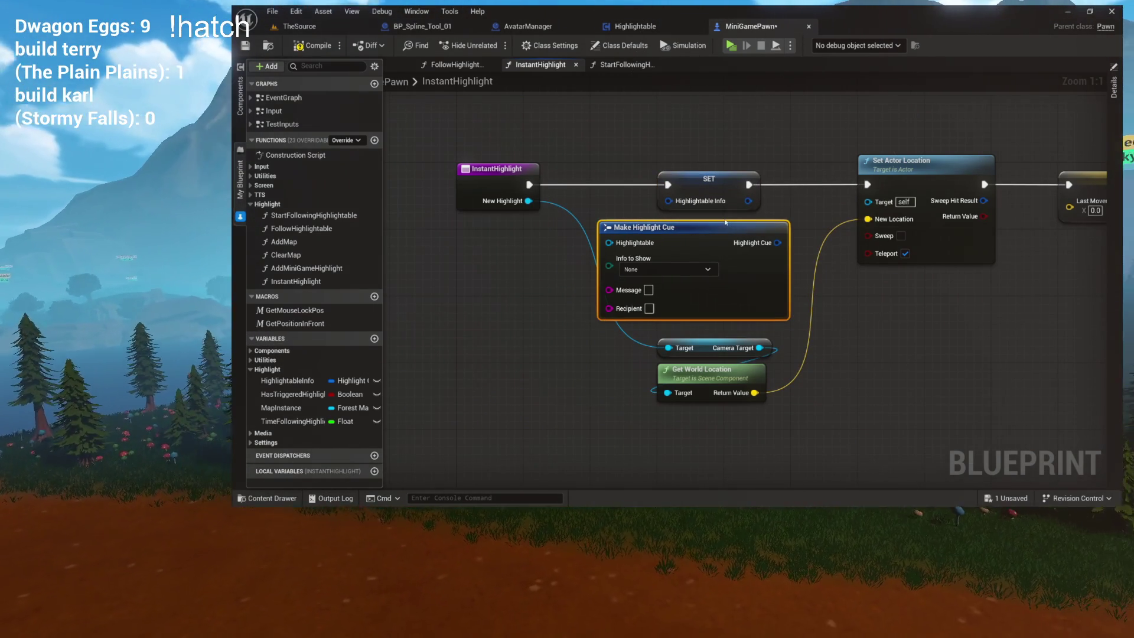
key(Delete)
- Compact the camera target, Set Actor Location and Last Movement nodes, then compile MiniGamePawn
drag(722, 391, 724, 279)
drag(715, 185, 649, 185)
drag(780, 313, 652, 239)
drag(704, 272, 634, 254)
mouse_move(901, 191)
mouse_down()
mouse_move(786, 191)
mouse_move(810, 191)
mouse_move(822, 171)
mouse_move(796, 169)
mouse_up()
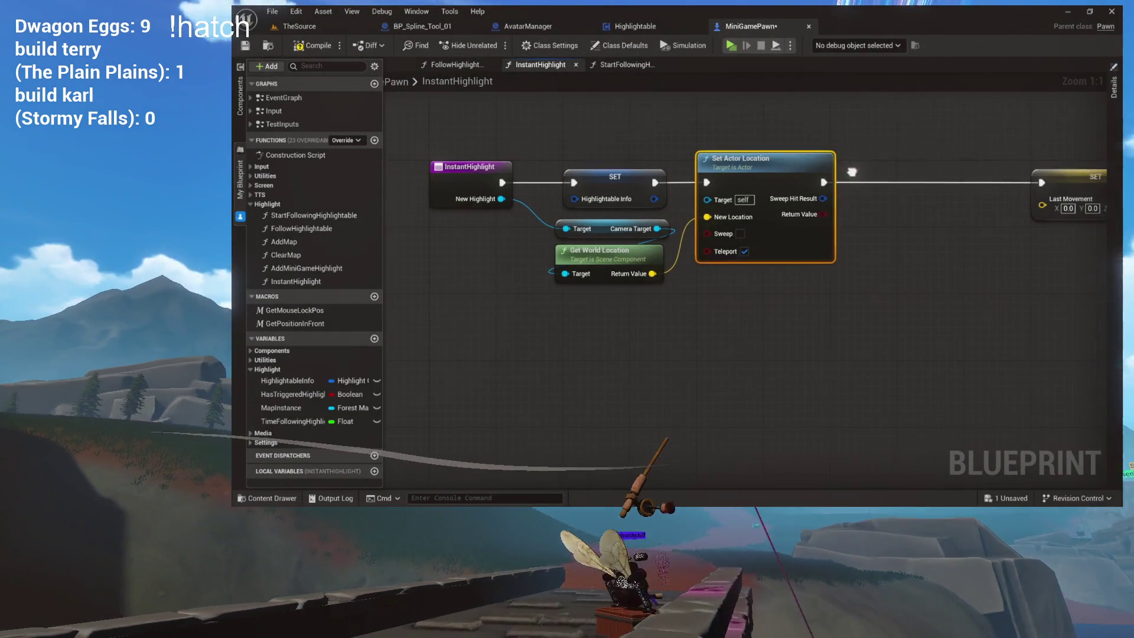
drag(945, 180, 819, 179)
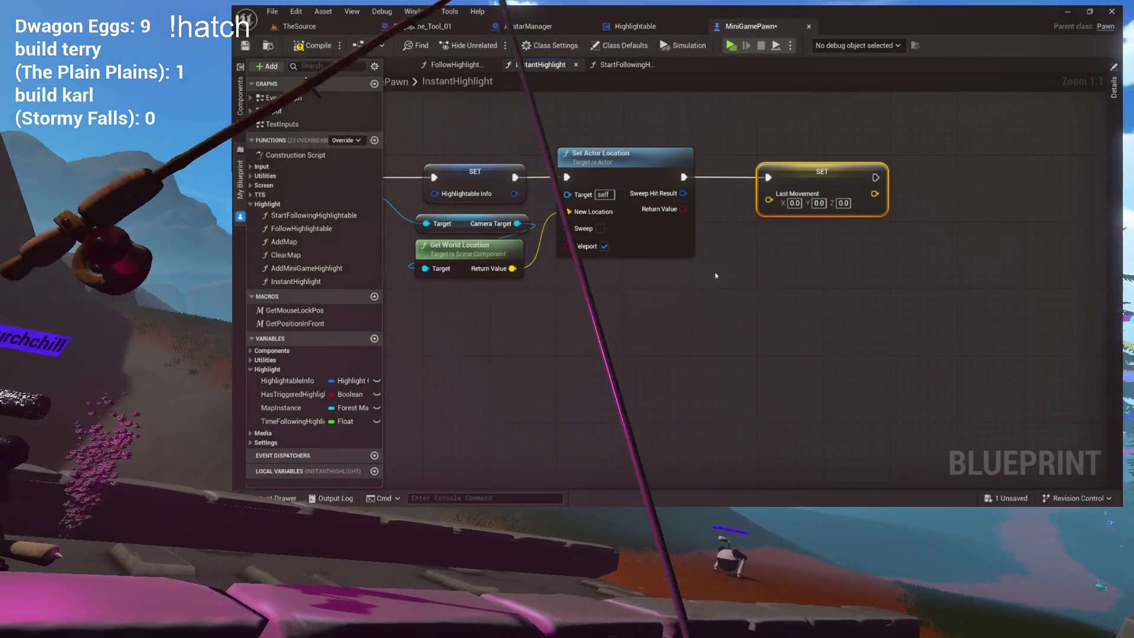
drag(720, 266, 890, 281)
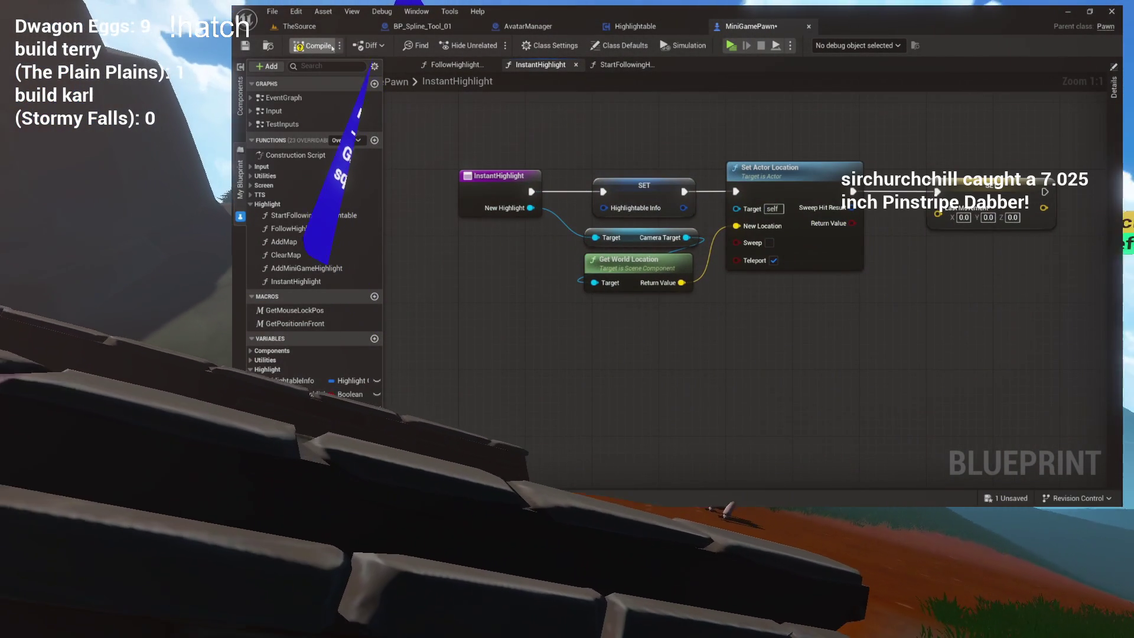
click(315, 47)
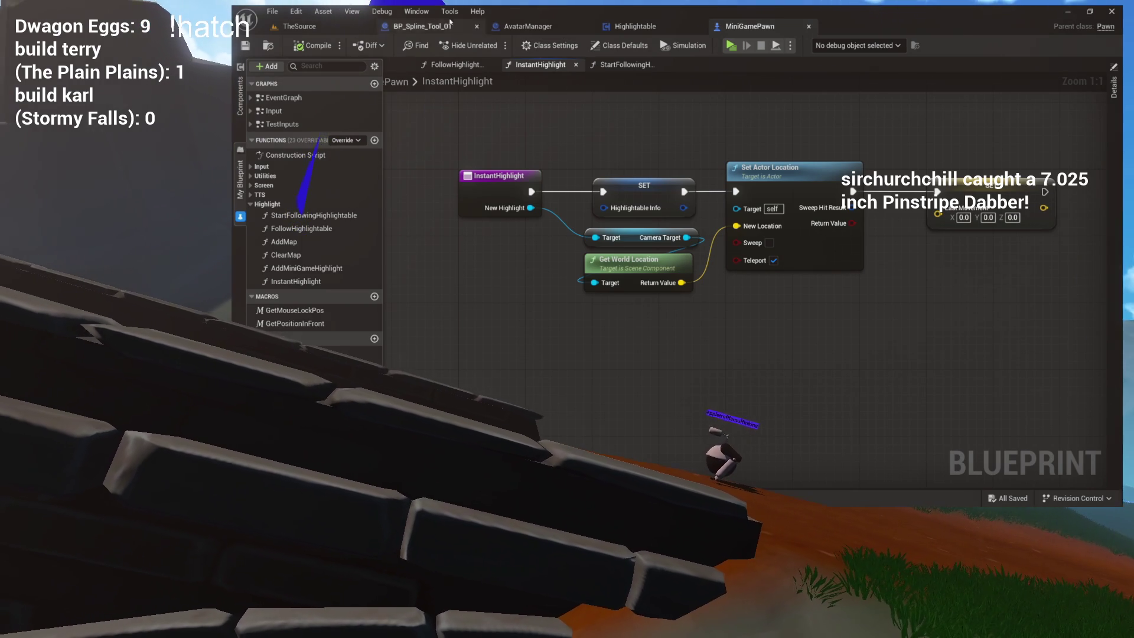
click(331, 28)
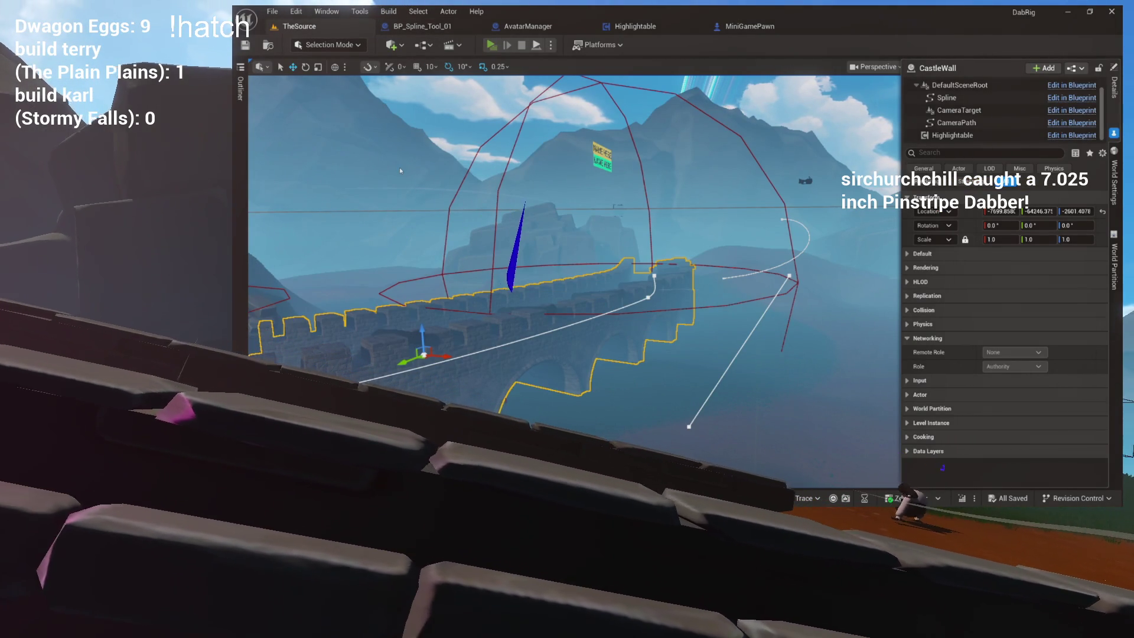
- Test the chatter teleport in the play preview, stop it, and switch to AvatarManager
key(alt+p)
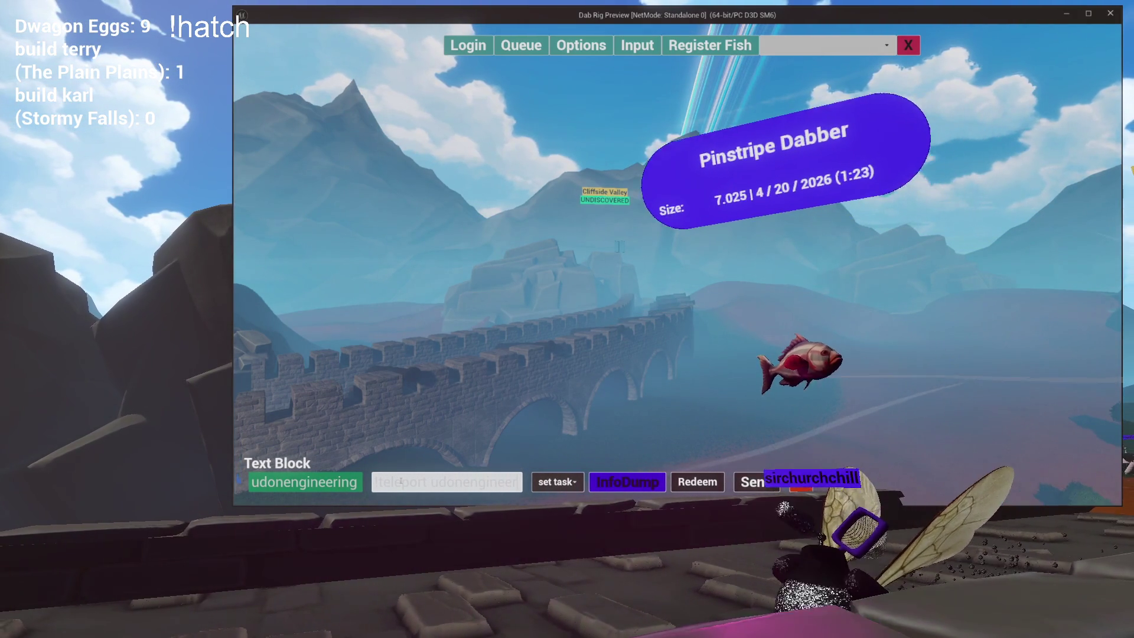
click(401, 481)
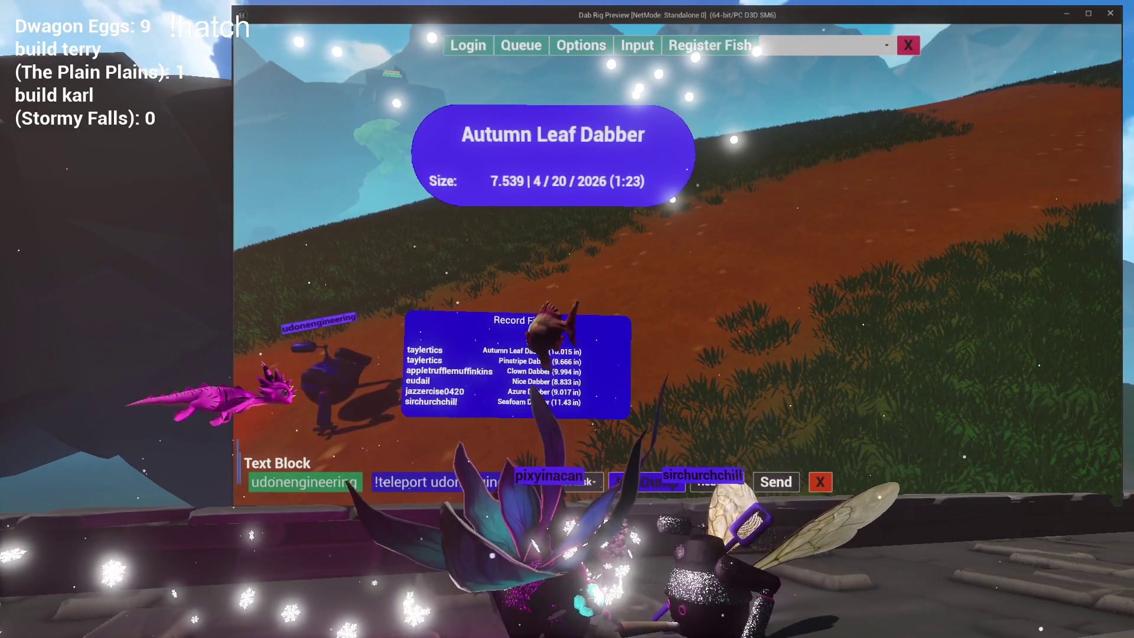
key(Escape)
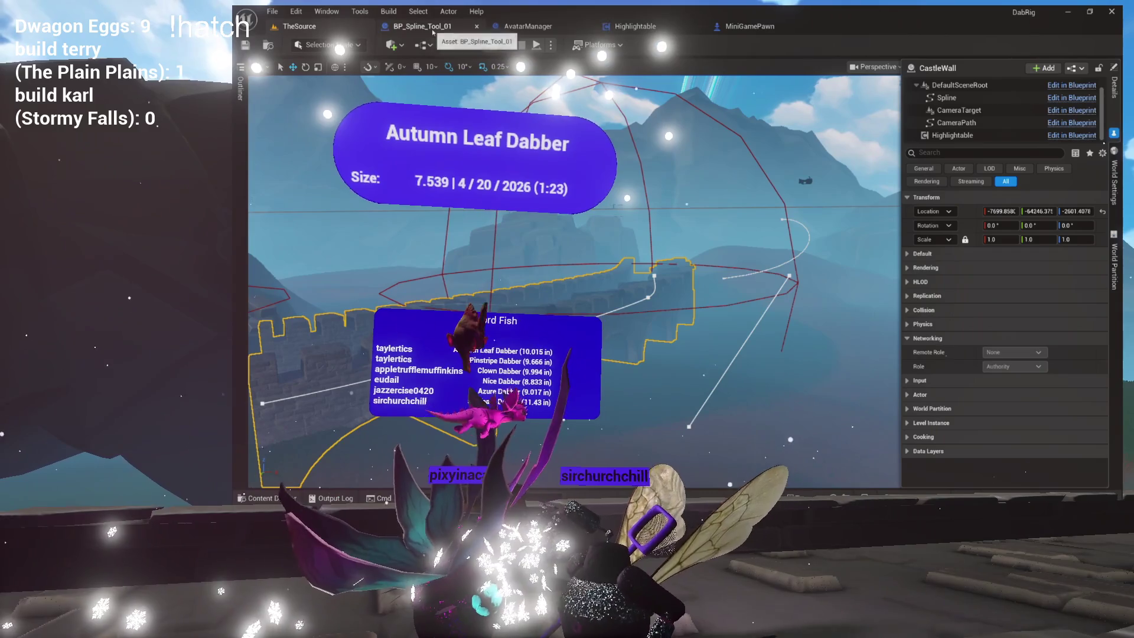
click(524, 27)
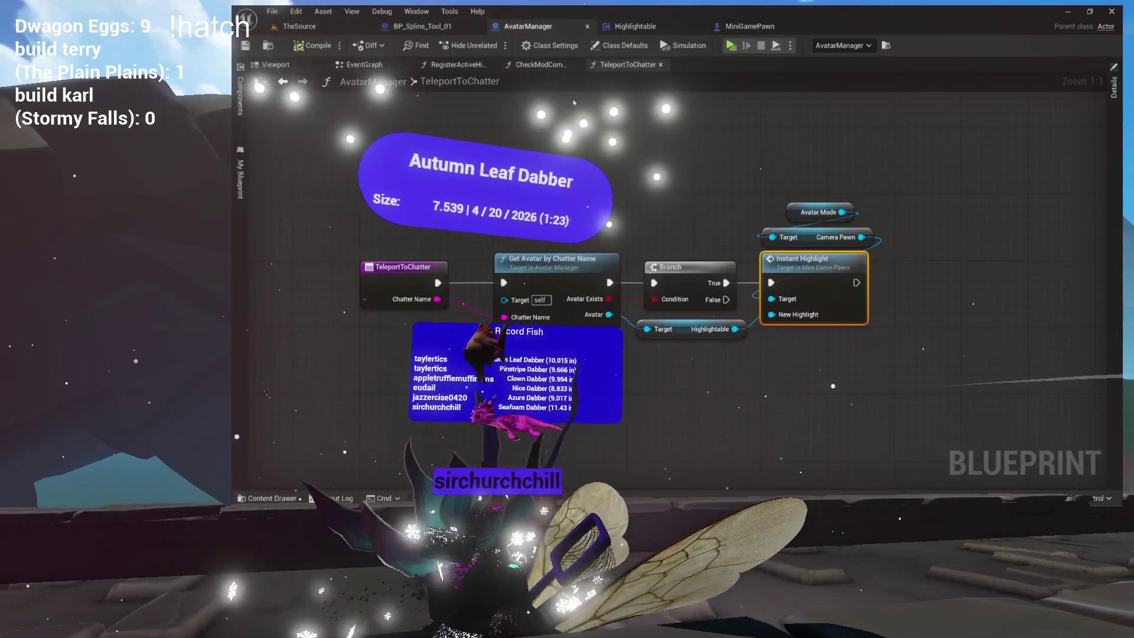
click(831, 250)
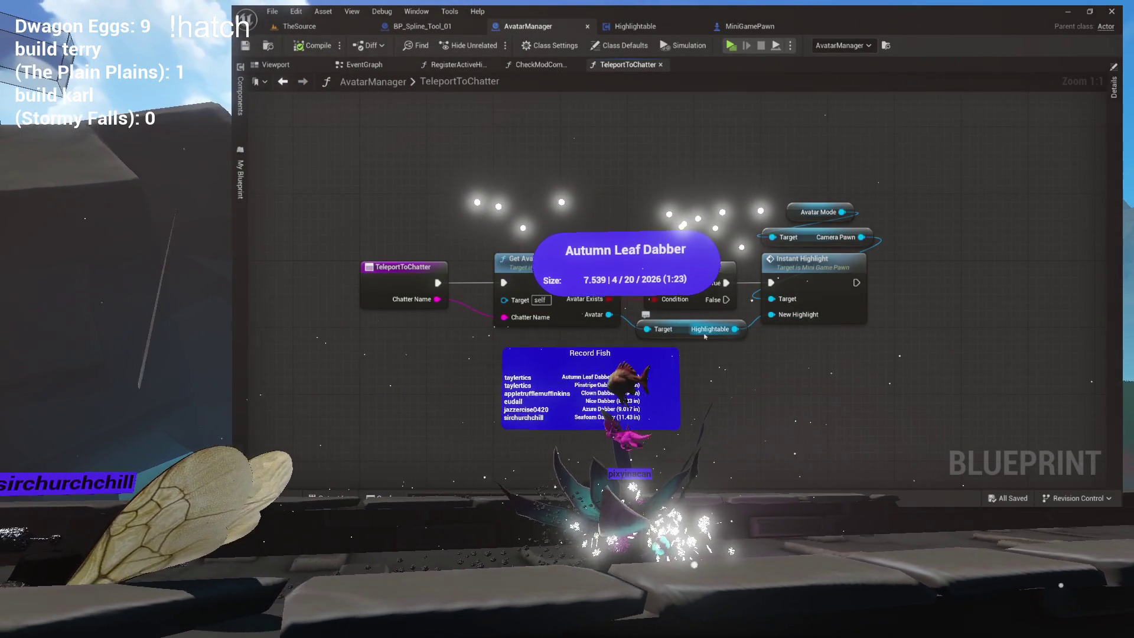
- Open Instant Highlight, then open ChatterAvatar_Base from the Avatars folder in the Content Drawer
double_click(824, 290)
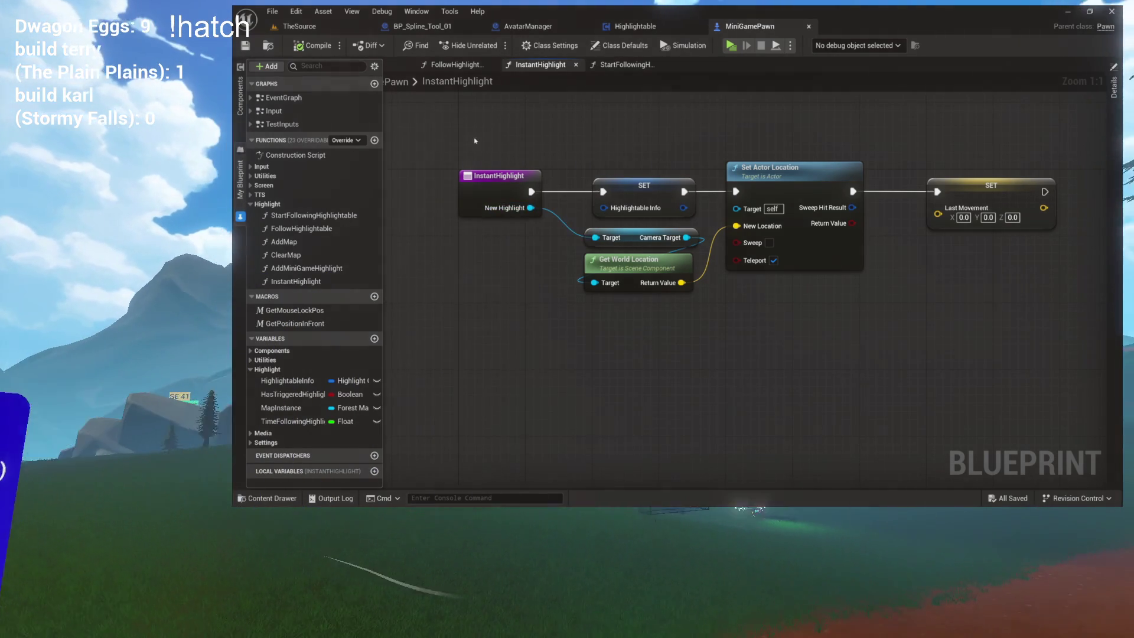
key(ctrl+space)
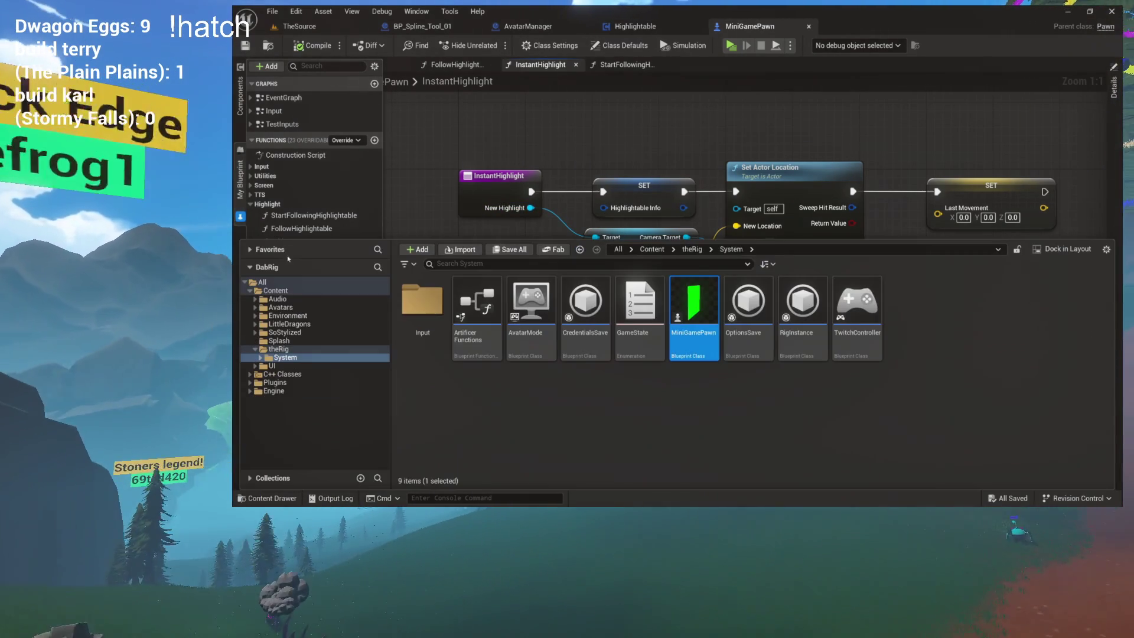
click(282, 307)
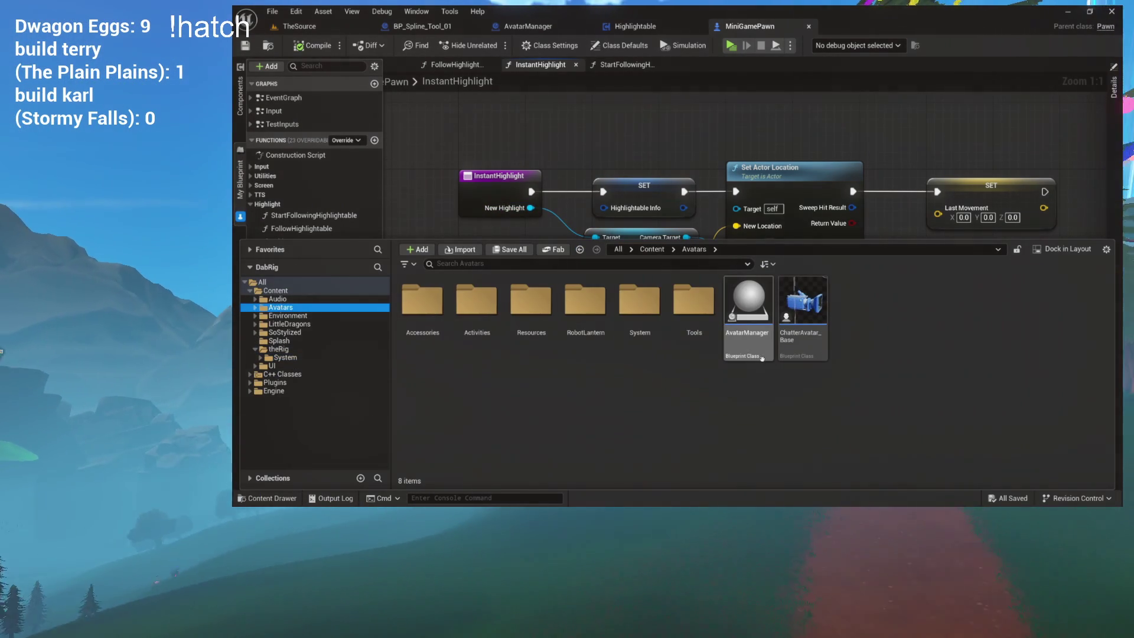
double_click(804, 341)
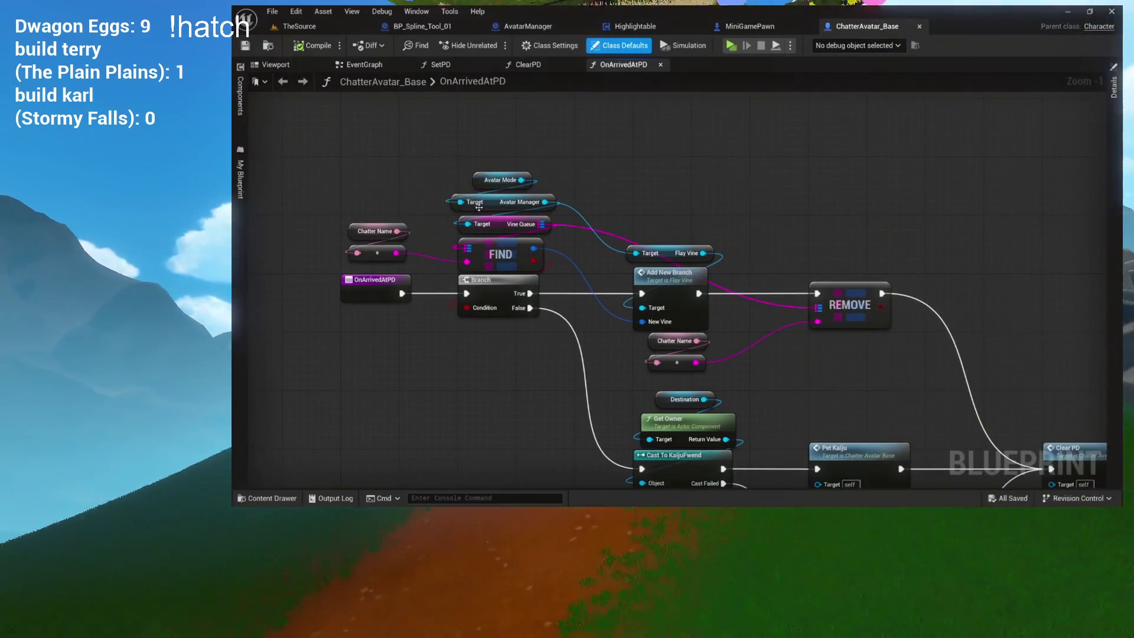
- Preview ChatterAvatar_Base's viewport and components, then review its InitializeChatter camera path nodes
click(275, 65)
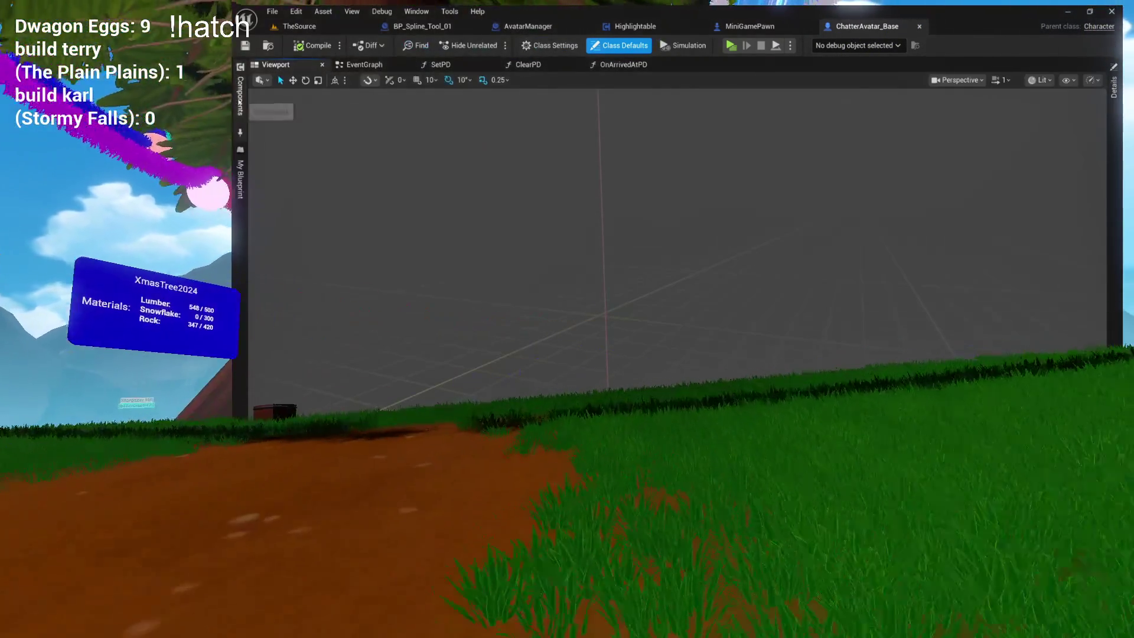
click(240, 98)
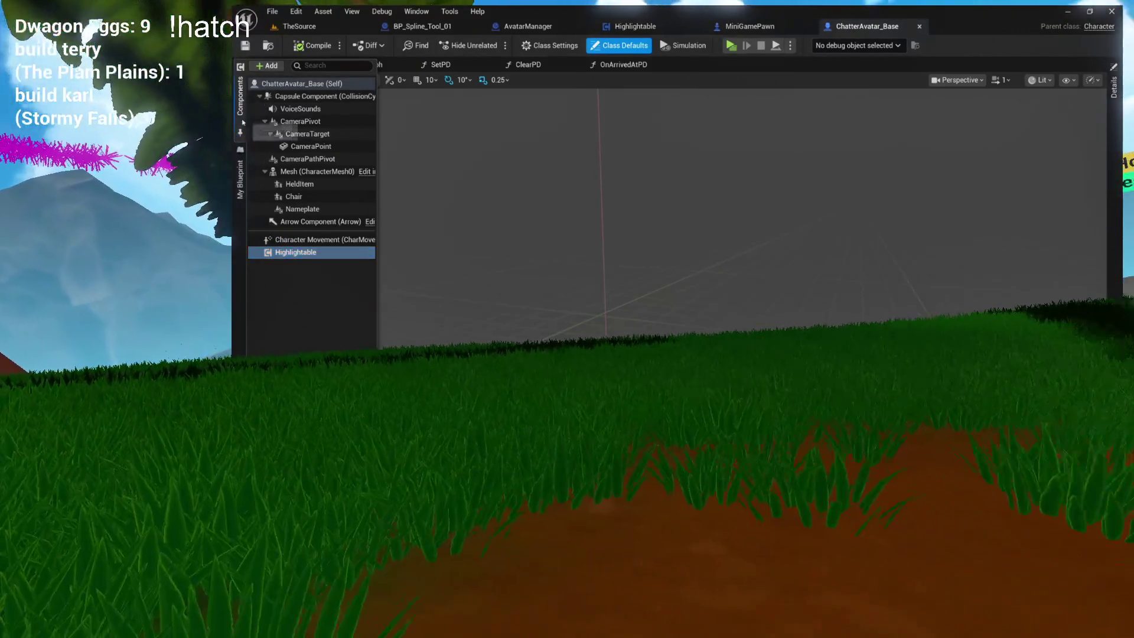
click(360, 65)
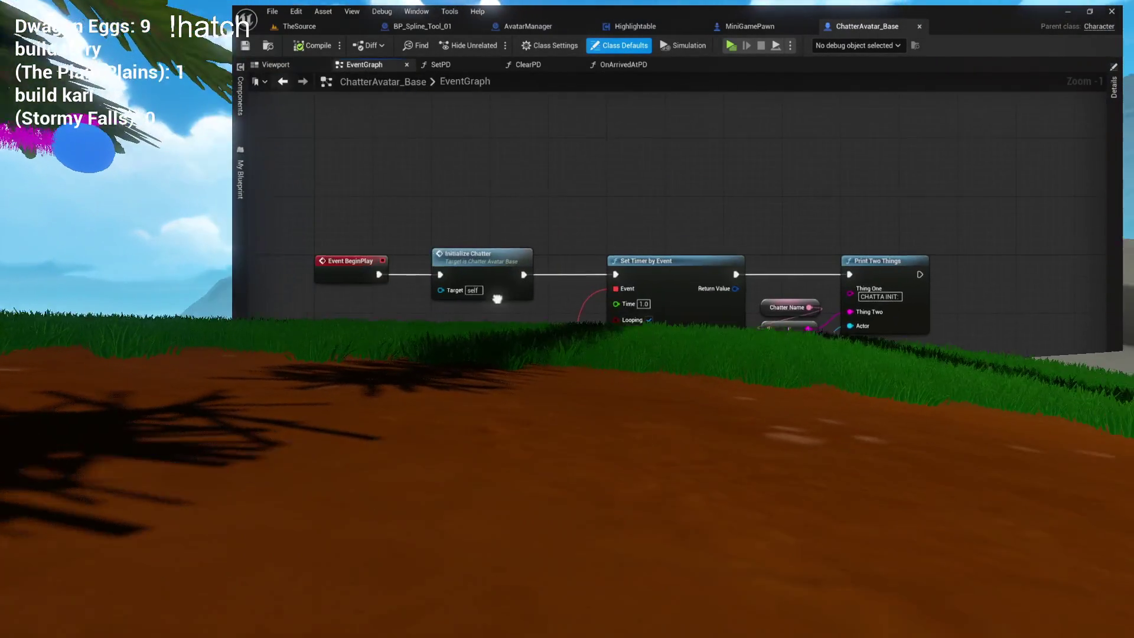
double_click(494, 287)
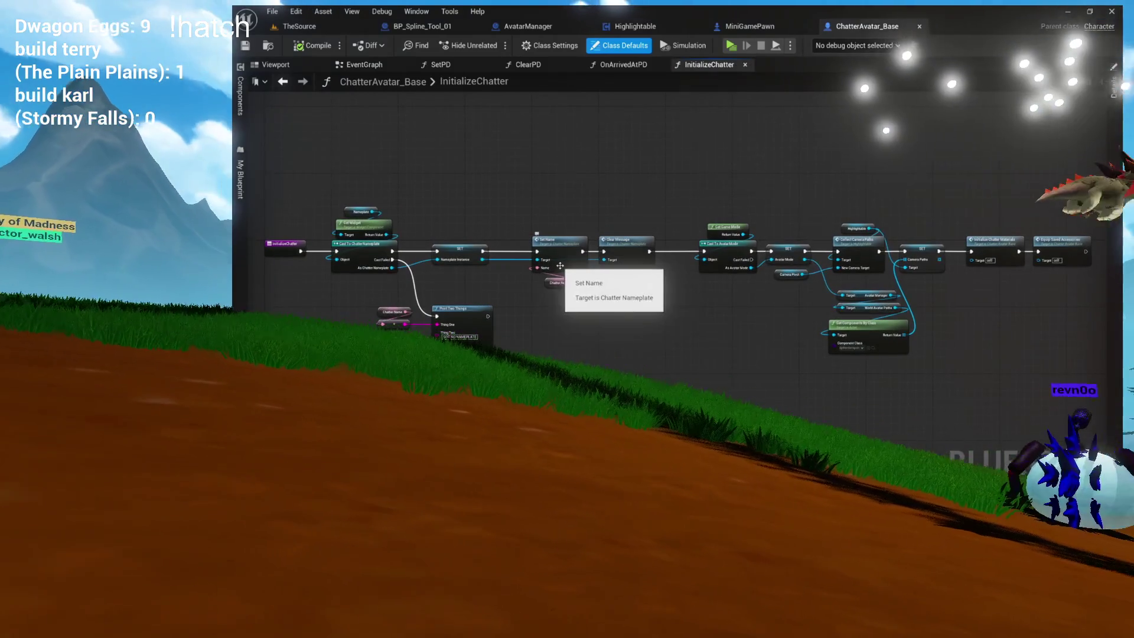
scroll(560, 266, up, 3)
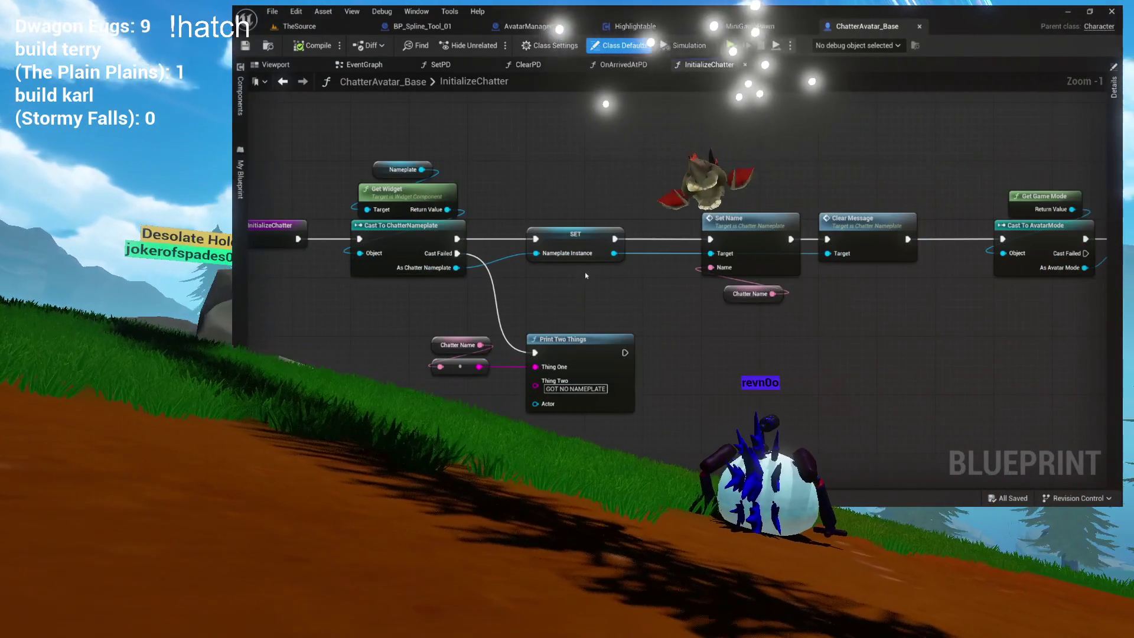
drag(861, 331, 485, 325)
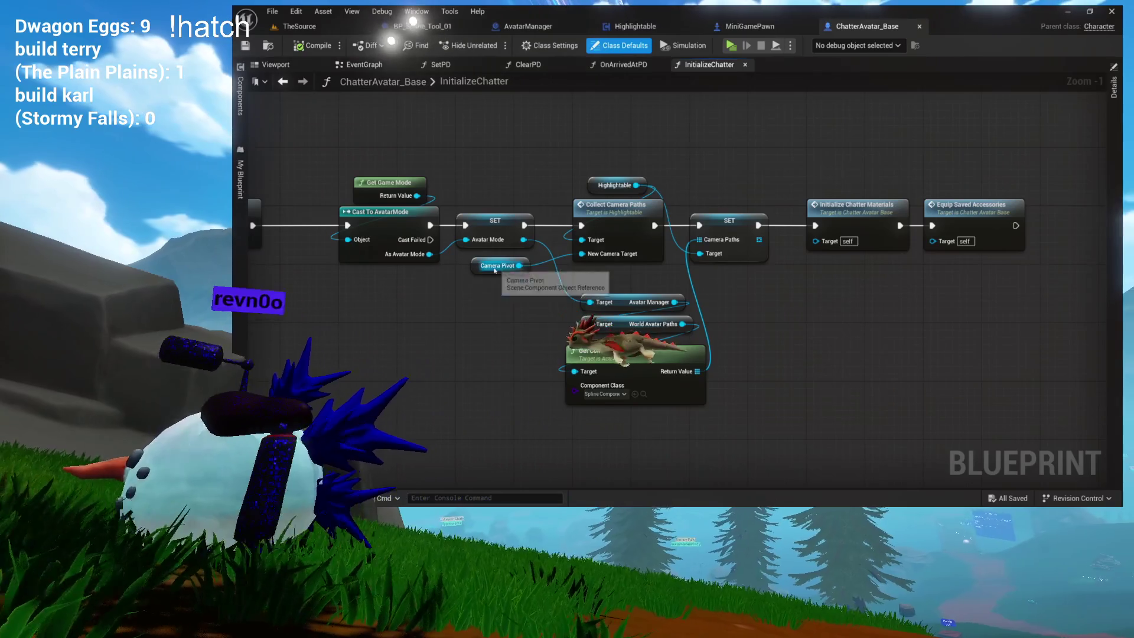
- Return to the avatar's viewport and component list and bring up the Content Drawer
click(271, 64)
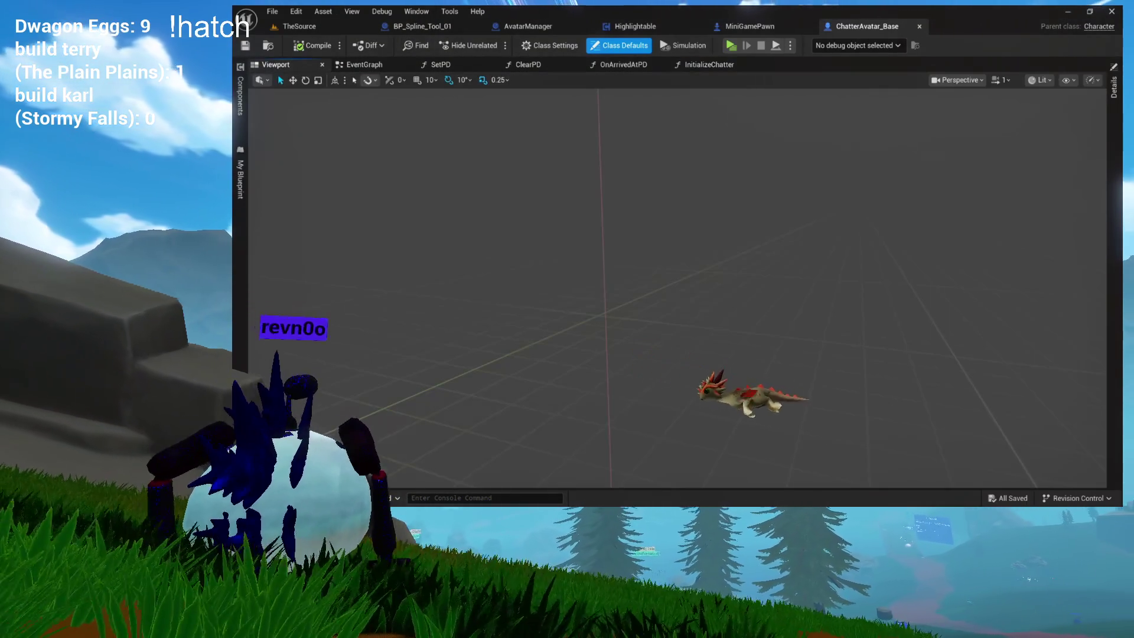
click(240, 95)
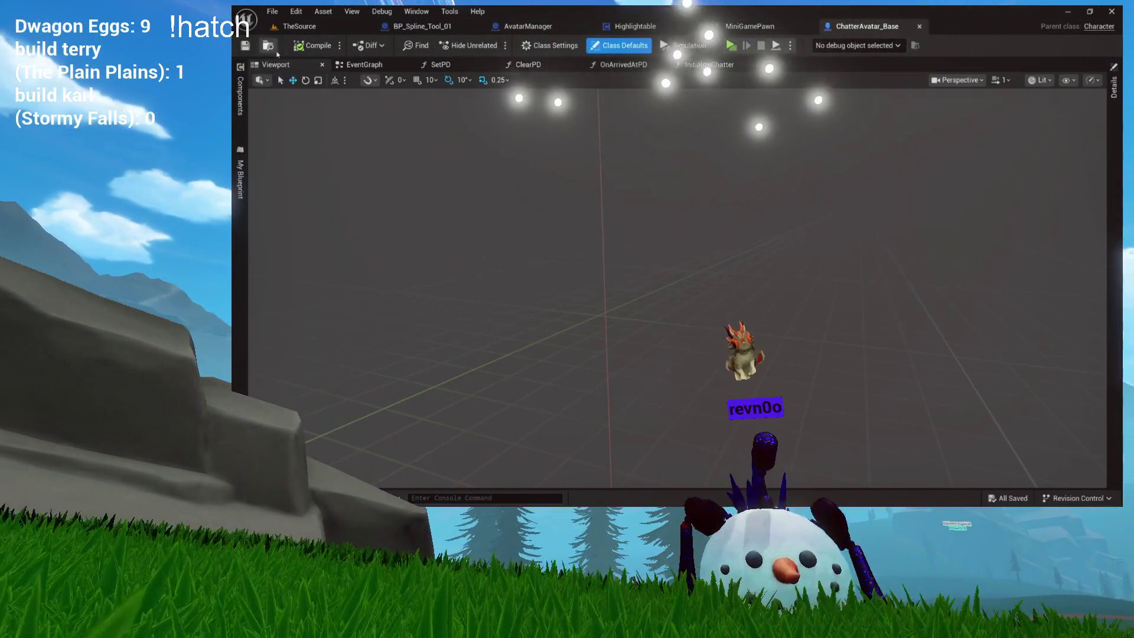
key(ctrl+space)
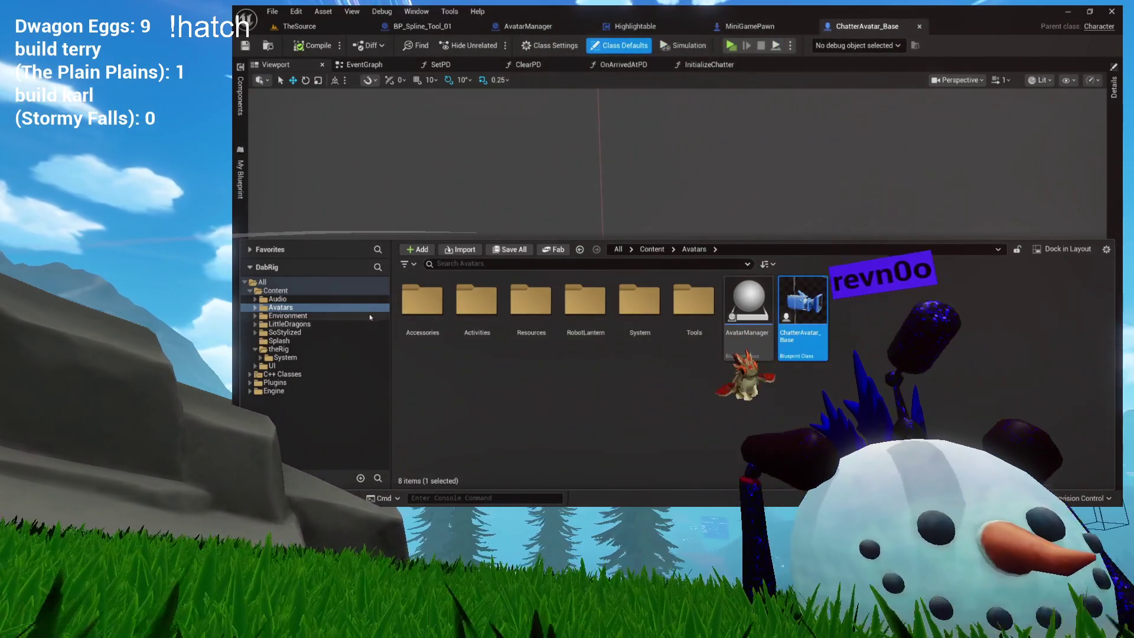
- Open Roberto from the RobotLantern folder and select its camera component in the viewport
double_click(589, 311)
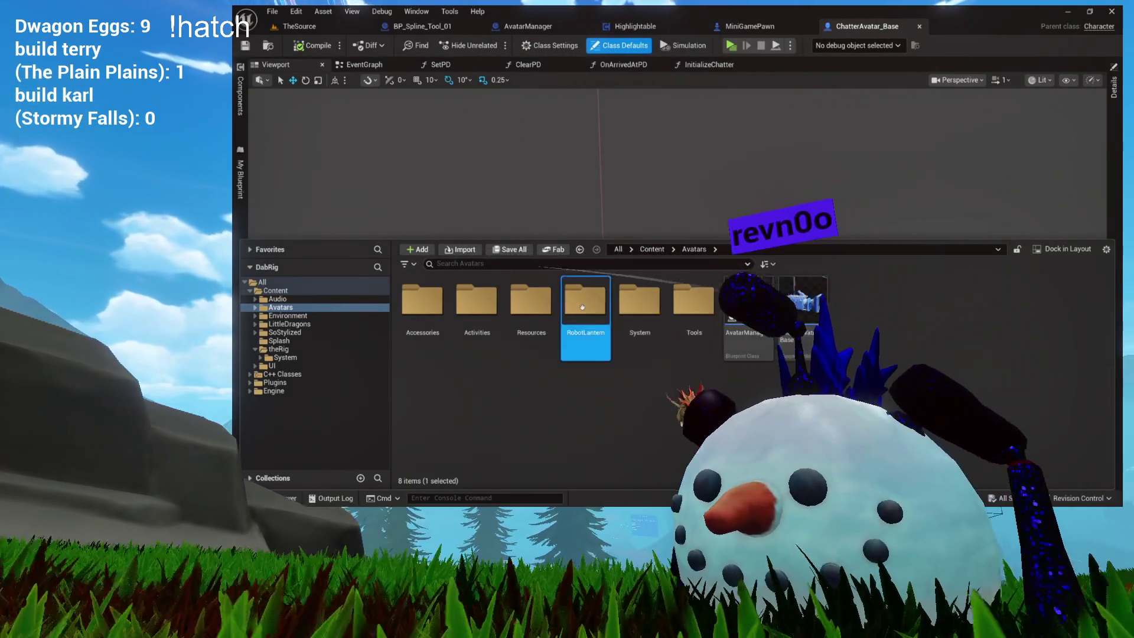
double_click(635, 310)
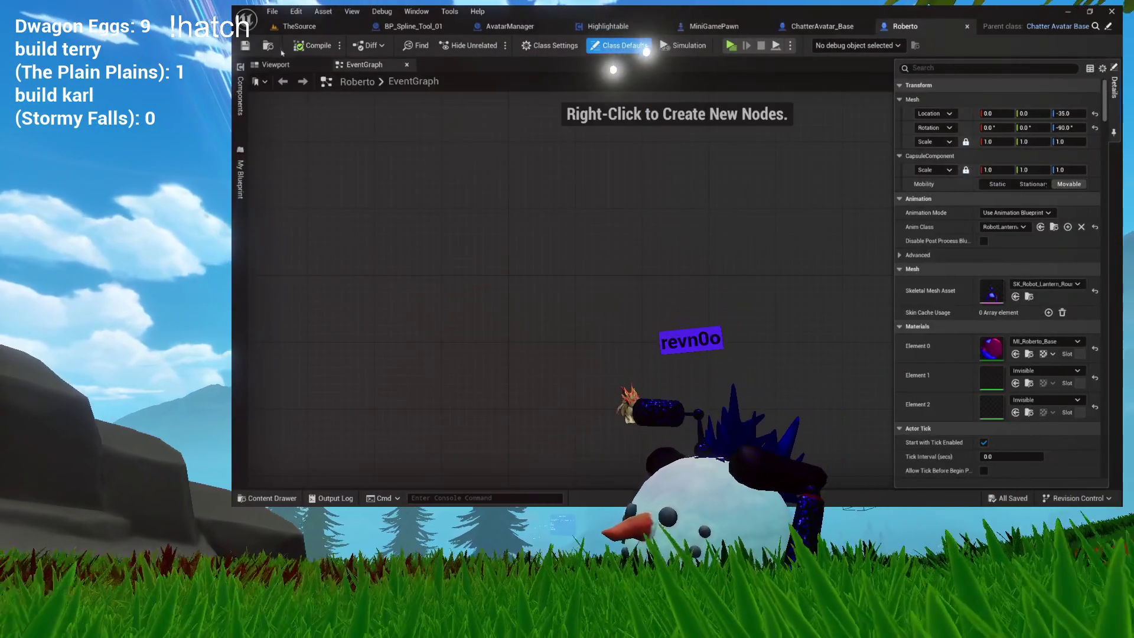
click(283, 65)
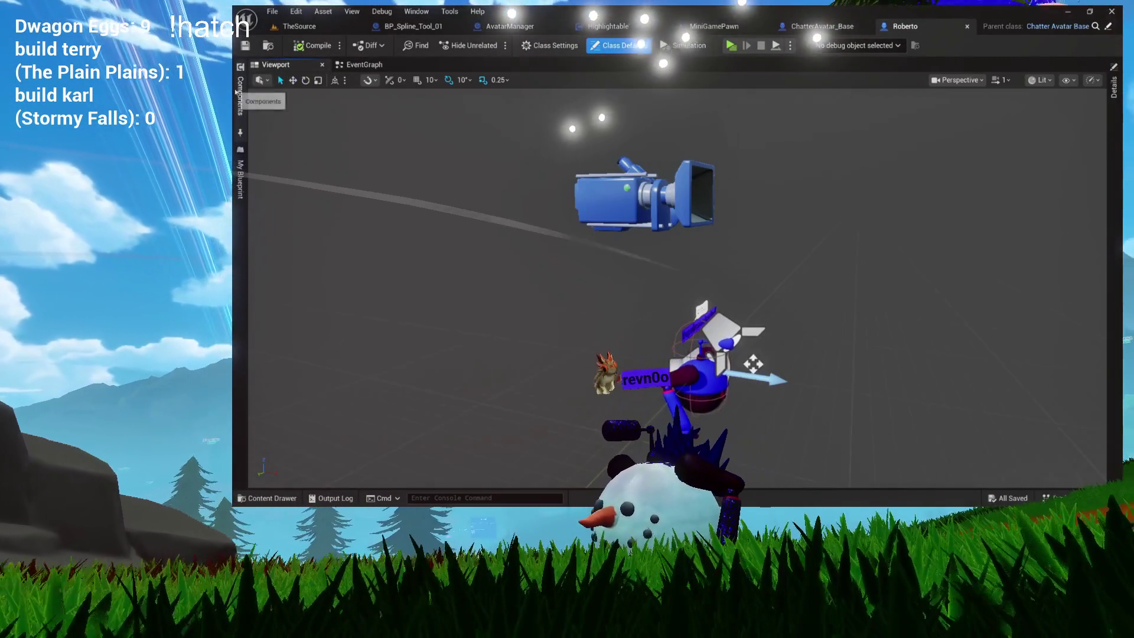
click(239, 93)
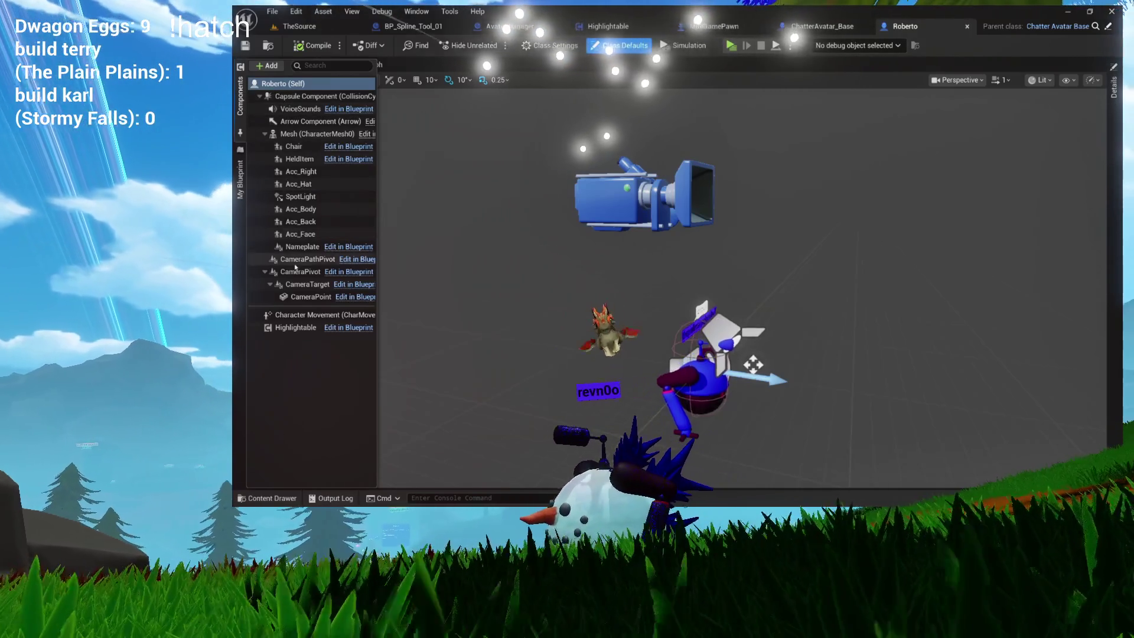
click(295, 269)
- Move Roberto's camera component out to the right of the avatar and switch to rotate mode
mouse_move(512, 332)
mouse_down()
mouse_move(748, 382)
mouse_move(735, 233)
mouse_move(731, 389)
mouse_move(726, 350)
mouse_up()
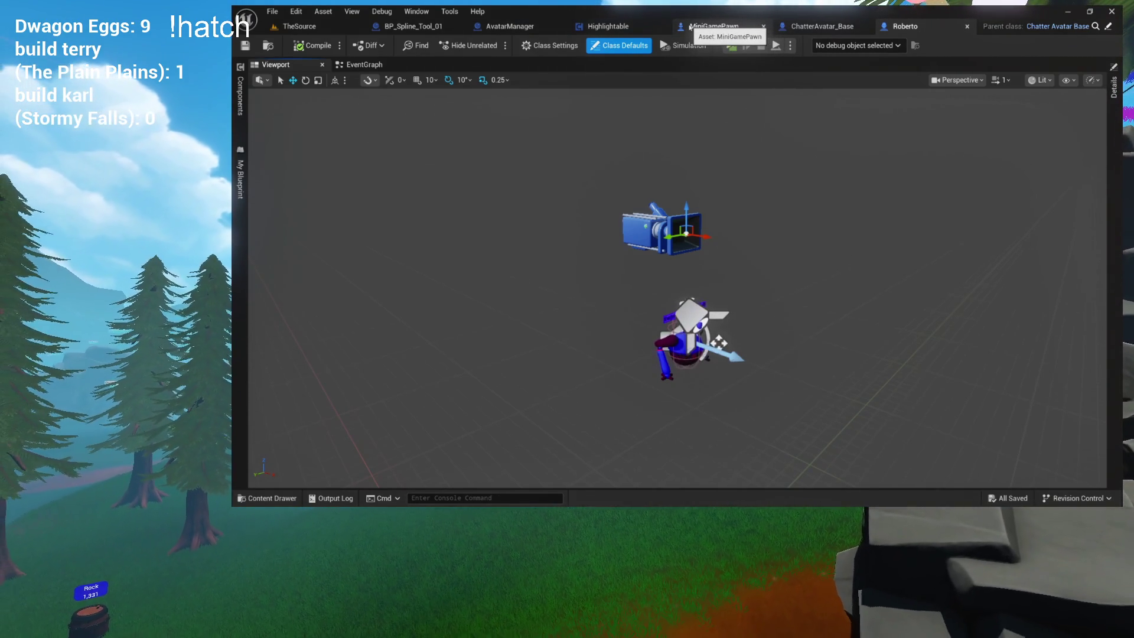
mouse_move(735, 205)
mouse_down()
mouse_move(768, 206)
mouse_move(473, 208)
mouse_move(490, 208)
mouse_up()
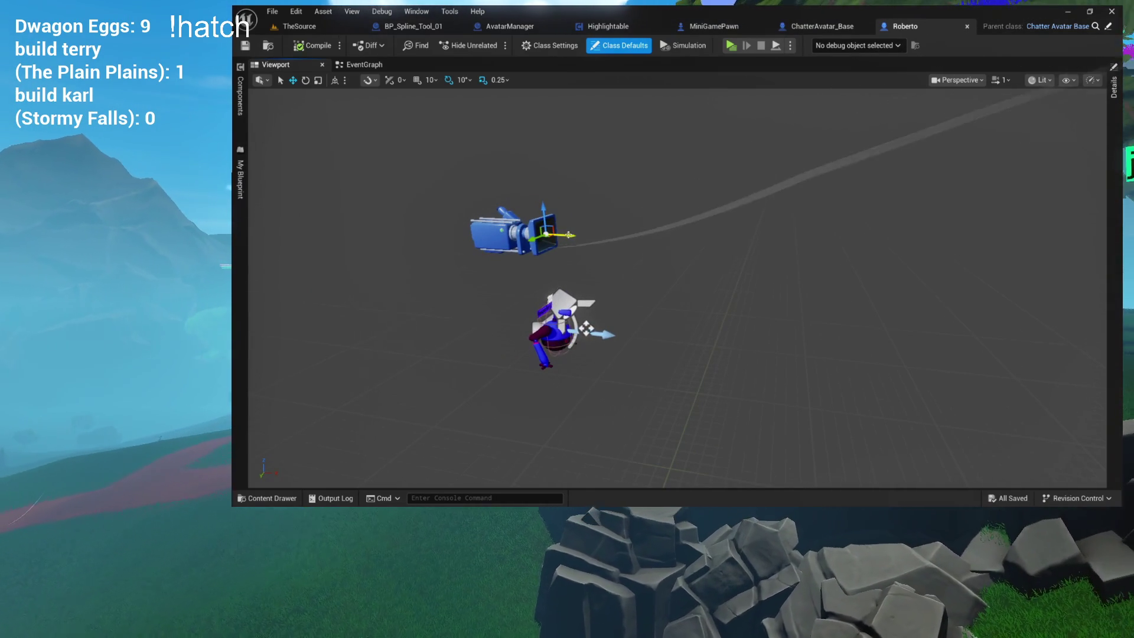
mouse_move(569, 235)
mouse_down()
mouse_move(874, 254)
mouse_move(771, 249)
mouse_up()
key(e)
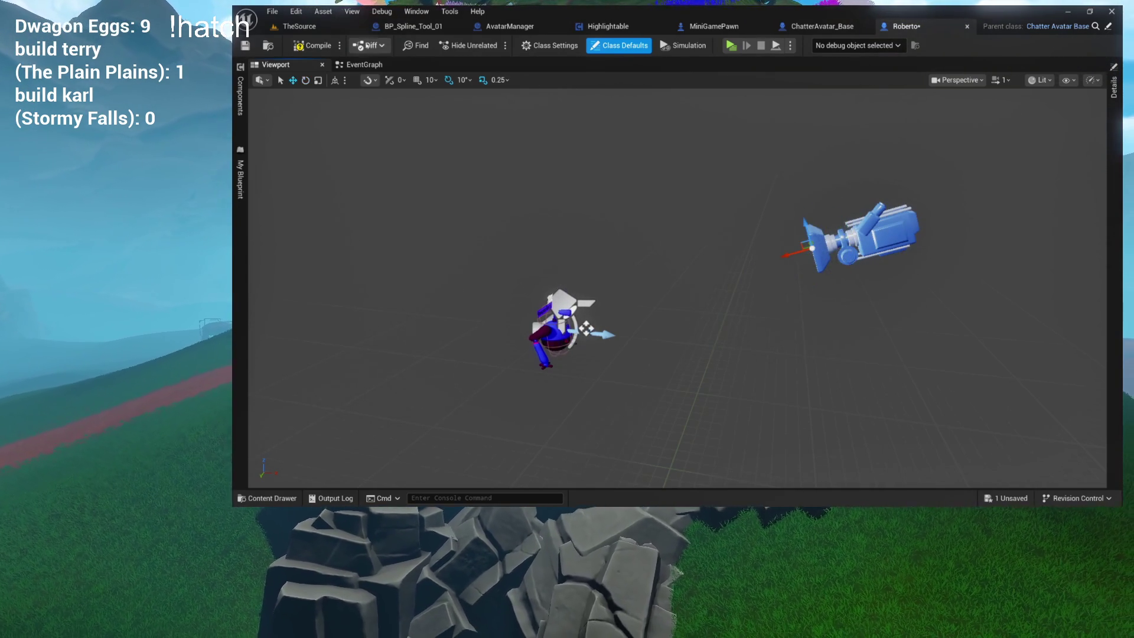
click(316, 29)
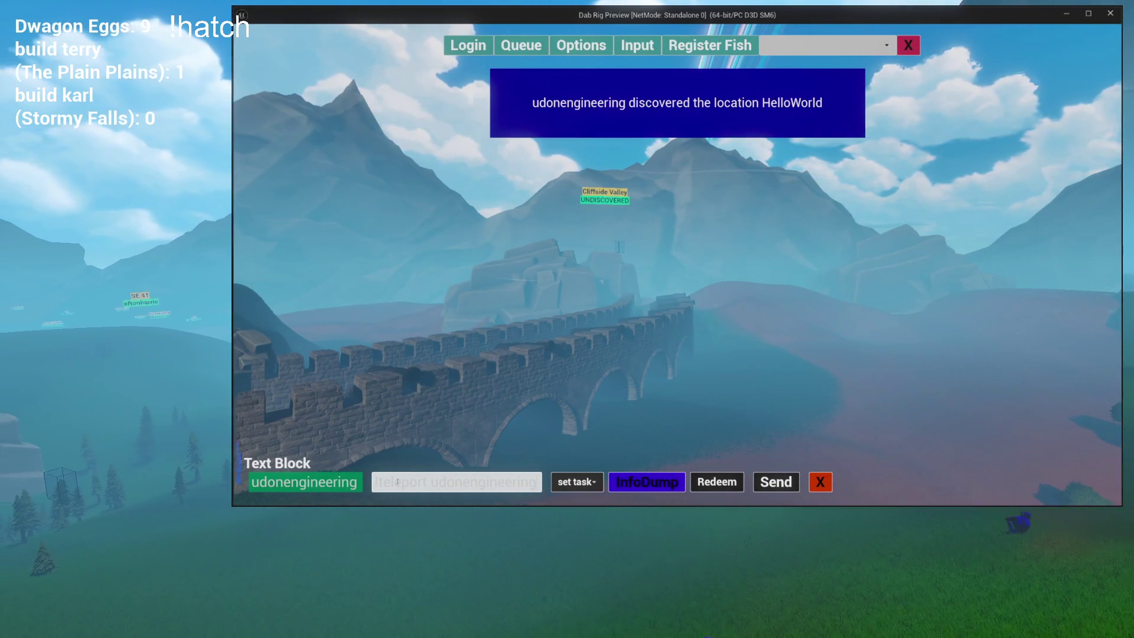
- Teleport the preview view to the chatter, turn it toward the trees, then close the preview
click(768, 483)
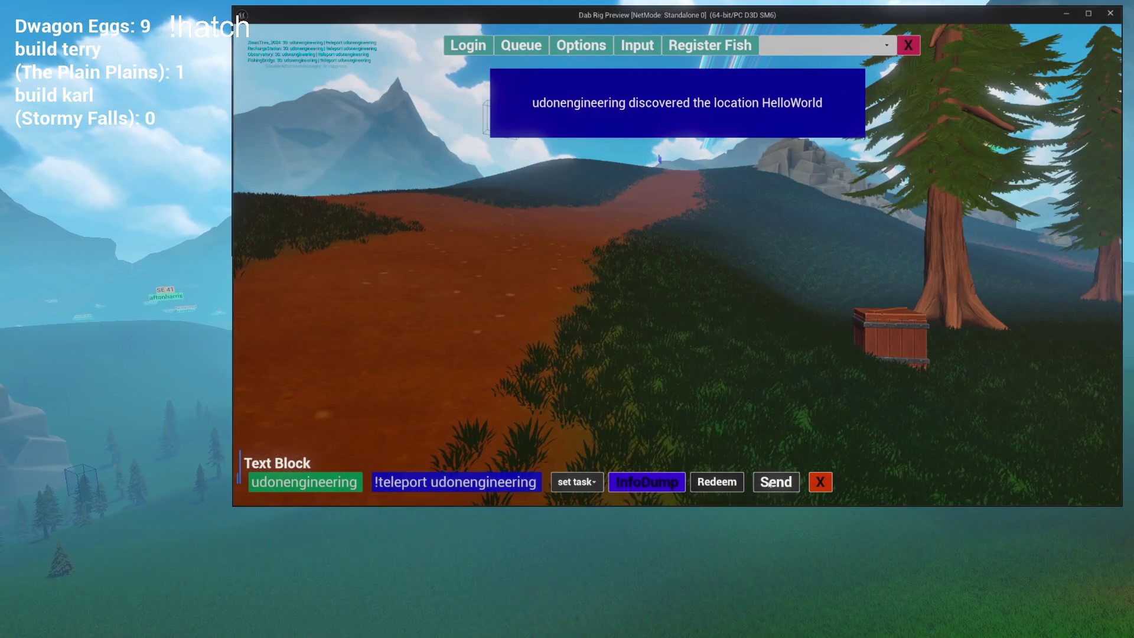
mouse_move(710, 370)
mouse_down()
mouse_move(731, 375)
mouse_move(716, 463)
mouse_move(1095, 427)
mouse_move(941, 392)
mouse_move(1108, 406)
mouse_move(1071, 382)
mouse_move(927, 461)
mouse_move(937, 392)
mouse_move(913, 435)
mouse_move(947, 367)
mouse_move(848, 379)
mouse_move(683, 329)
mouse_move(772, 336)
mouse_move(724, 341)
mouse_move(662, 310)
mouse_up()
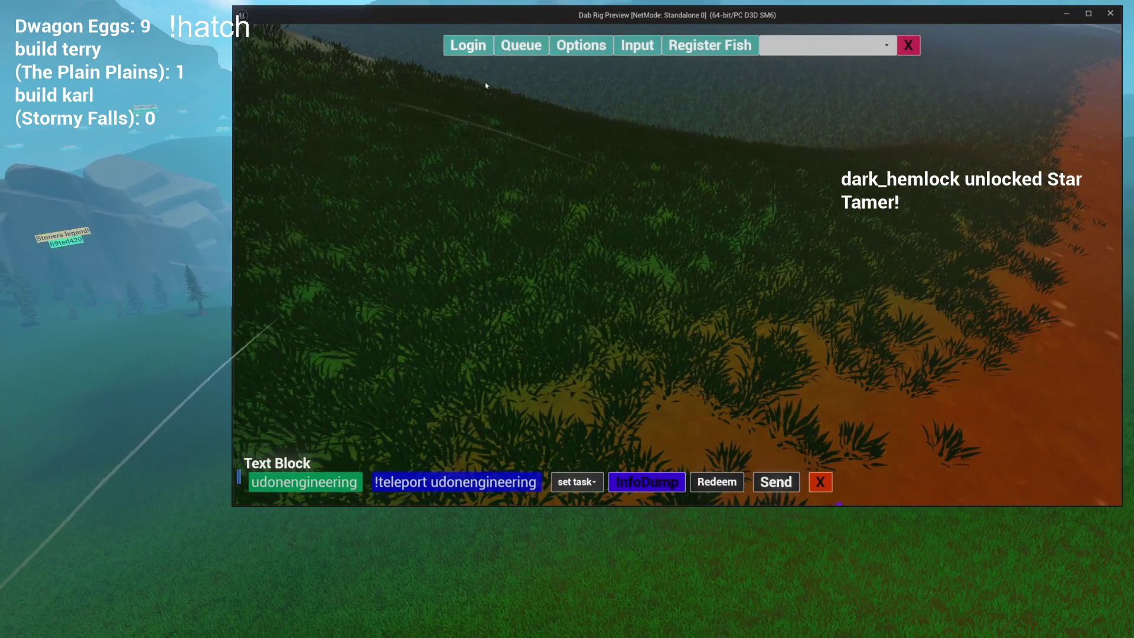
key(Escape)
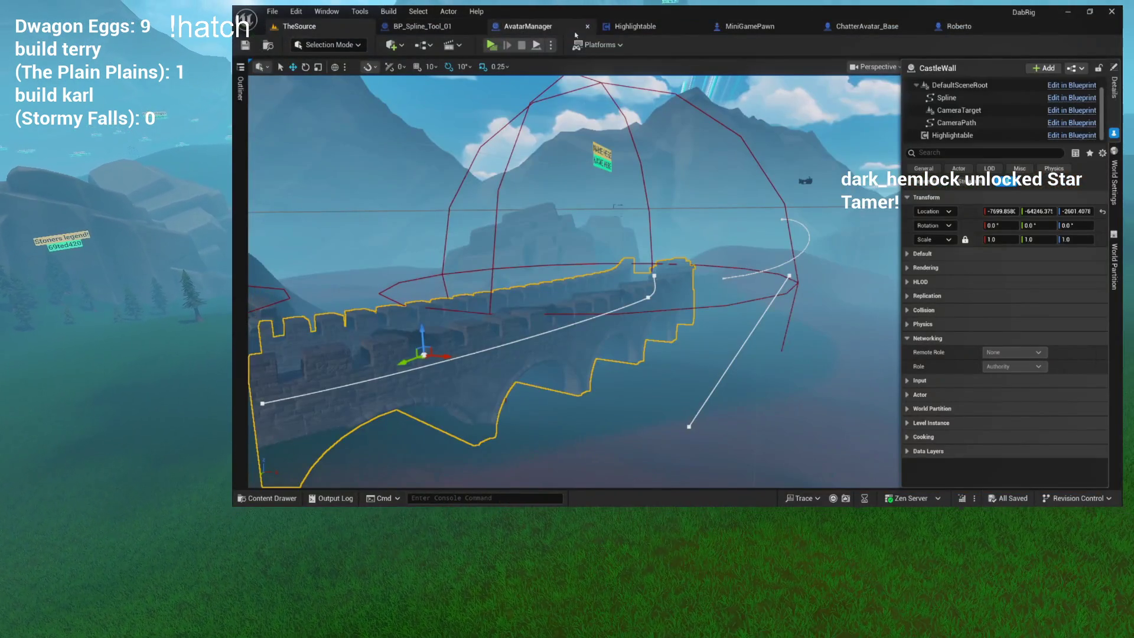
- Move Roberto's CameraPivot component in the viewport to reposition the camera, then save the blueprint
click(939, 28)
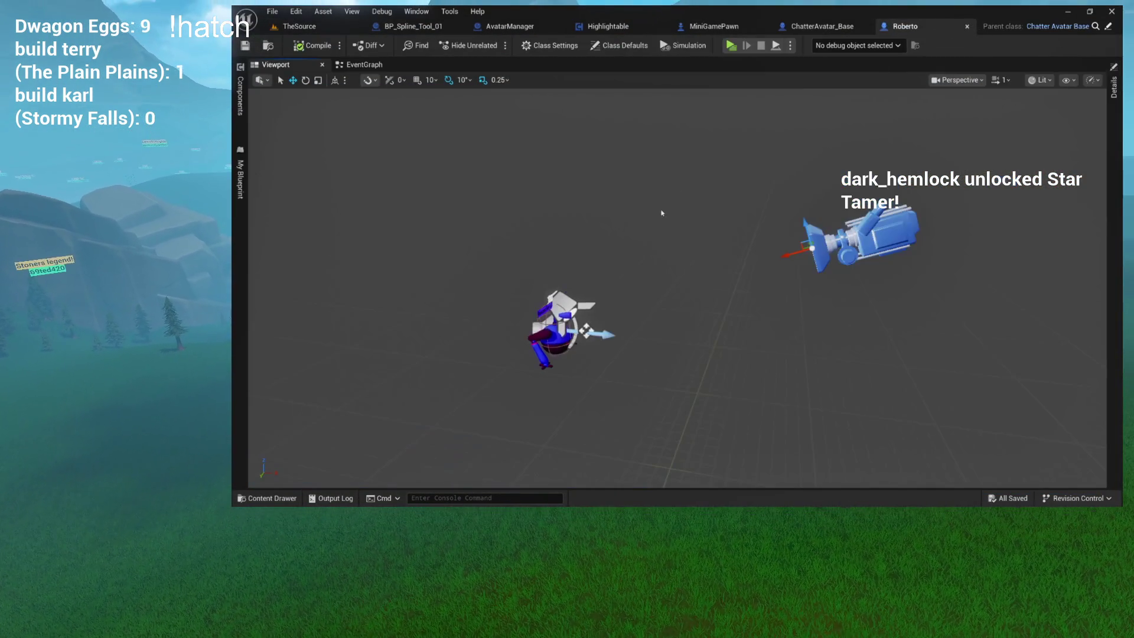
mouse_move(740, 243)
mouse_down()
mouse_move(727, 263)
mouse_move(785, 263)
mouse_up()
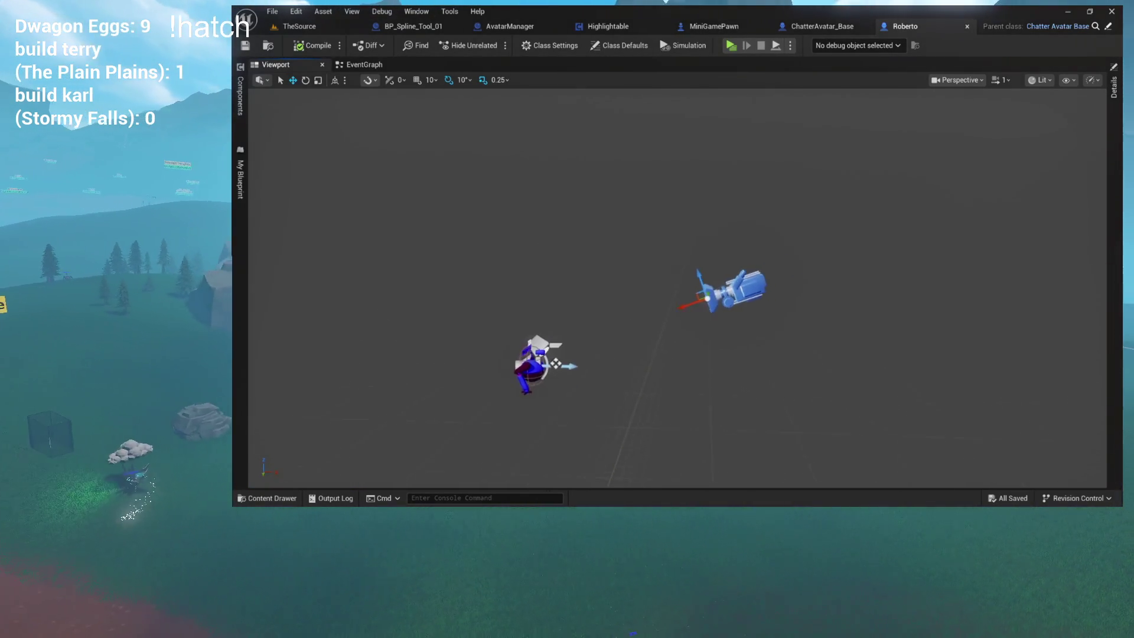
drag(678, 282, 685, 276)
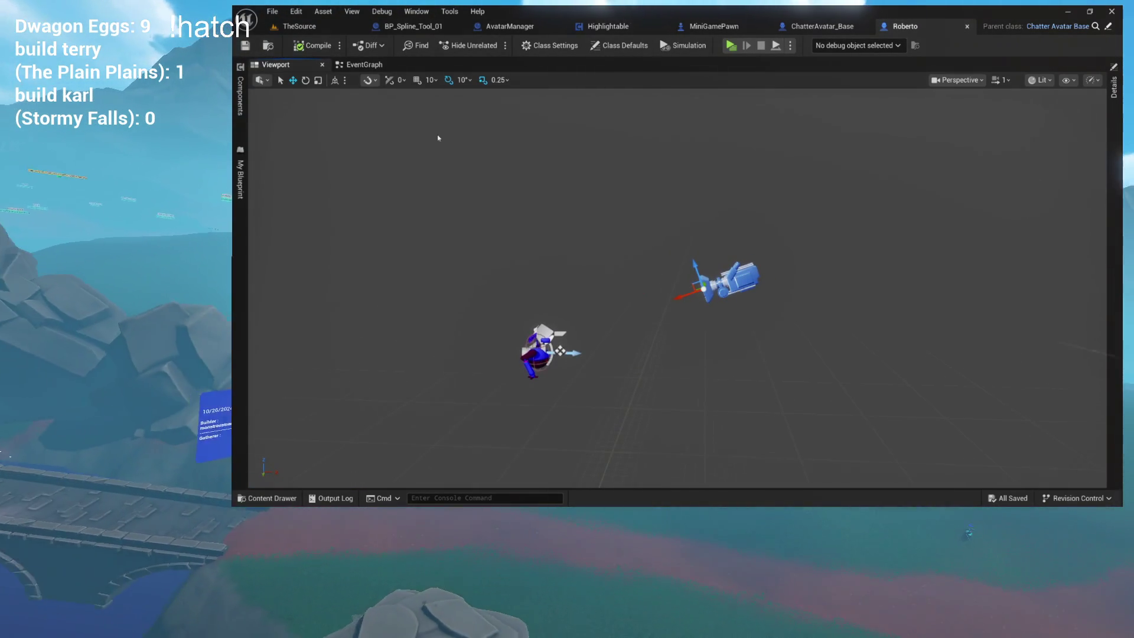
click(239, 98)
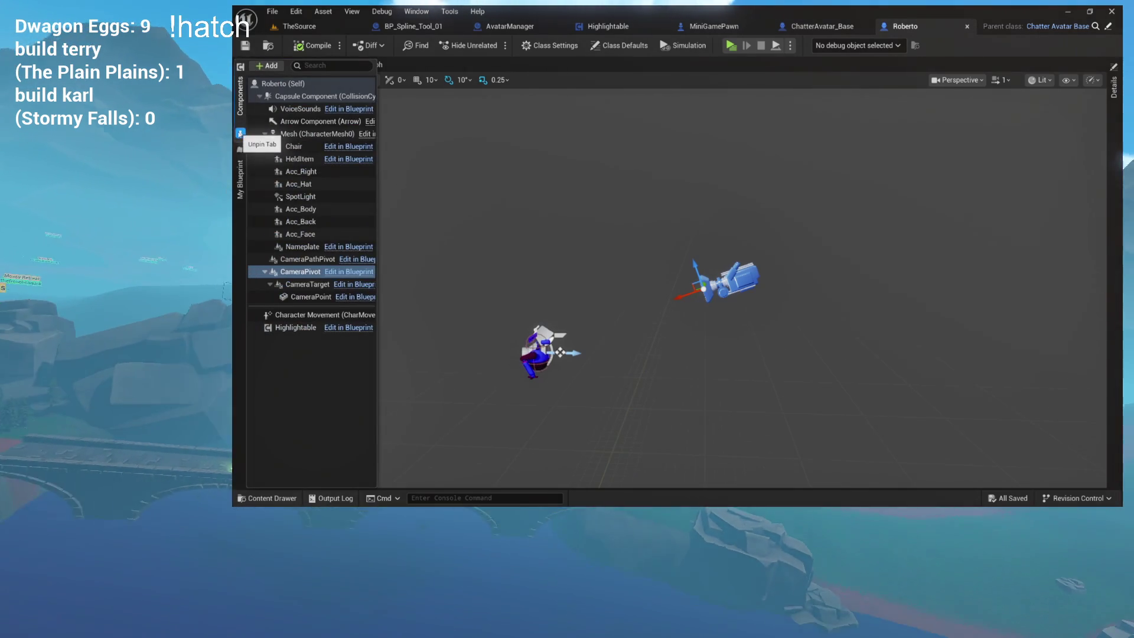
click(300, 274)
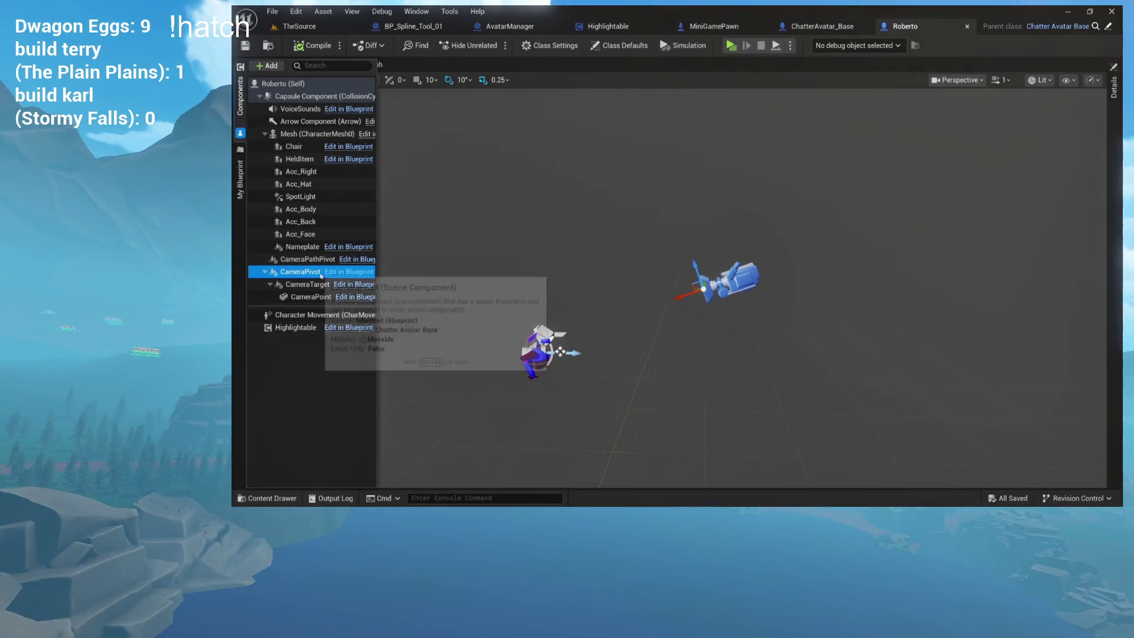
drag(694, 285, 725, 286)
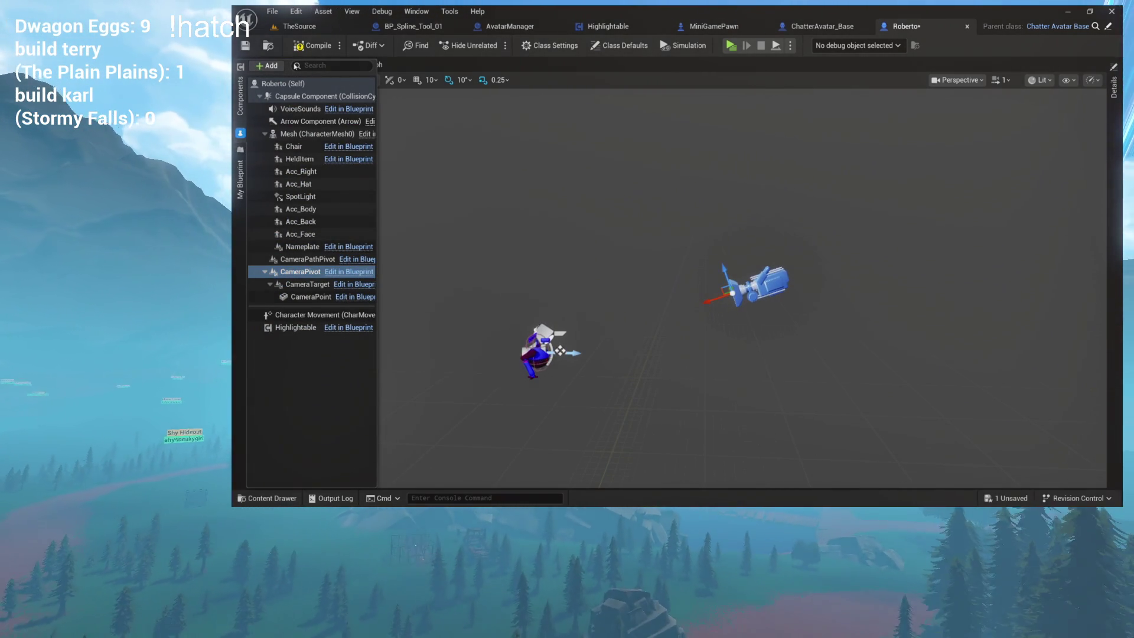
click(245, 46)
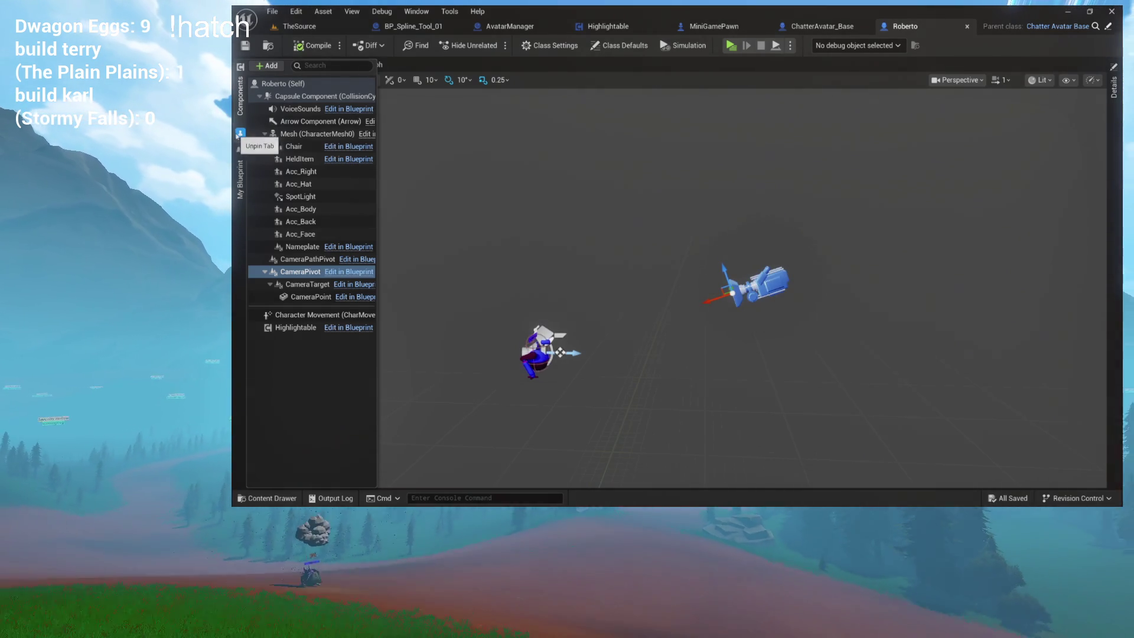
- Hide the component list, check Roberto's EventGraph, and switch to MiniGamePawn's InstantHighlight graph
click(240, 133)
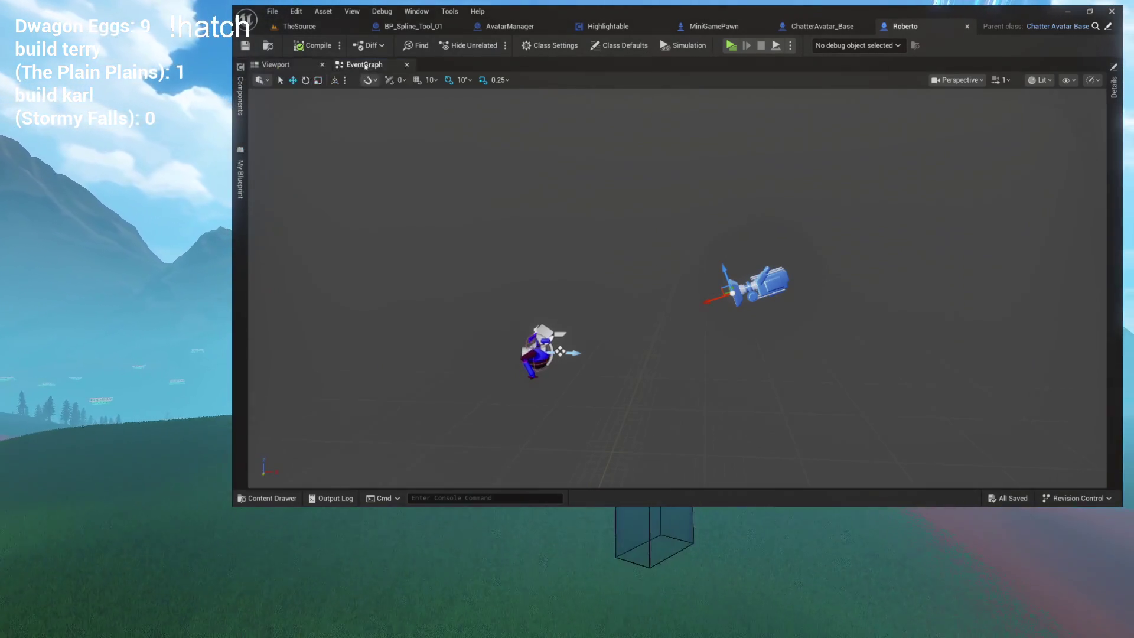
click(365, 66)
click(275, 65)
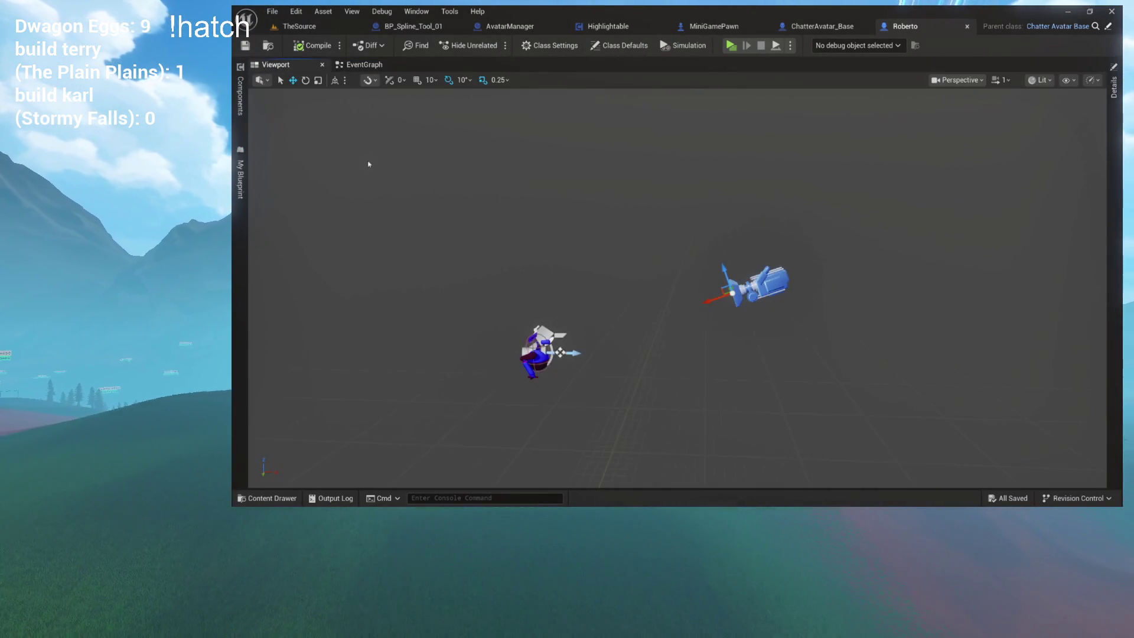
click(352, 66)
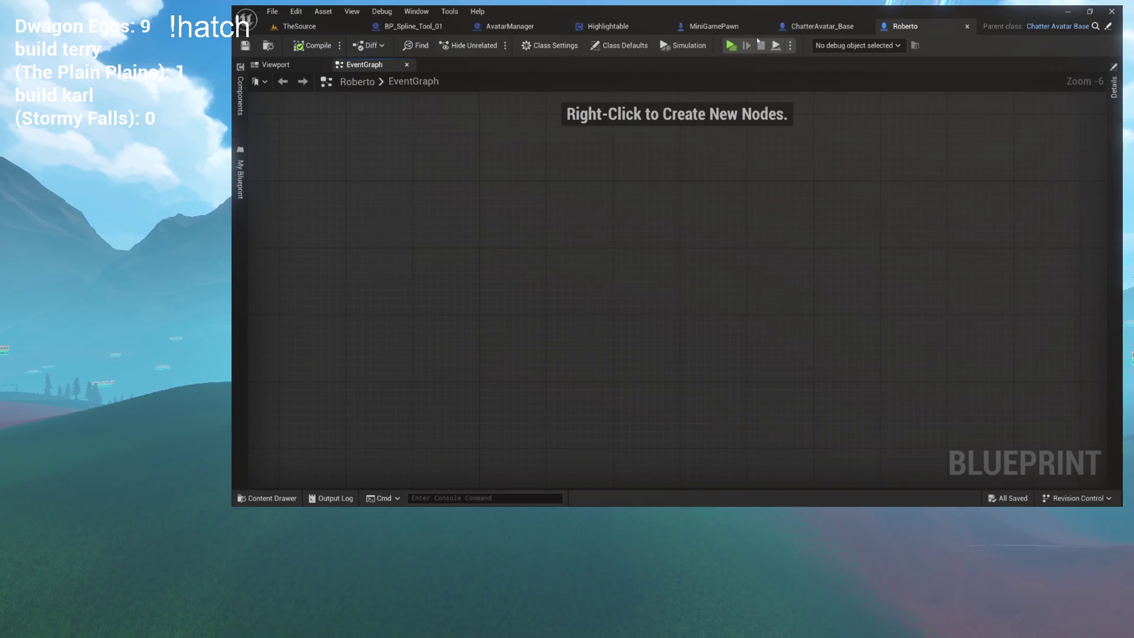
click(724, 26)
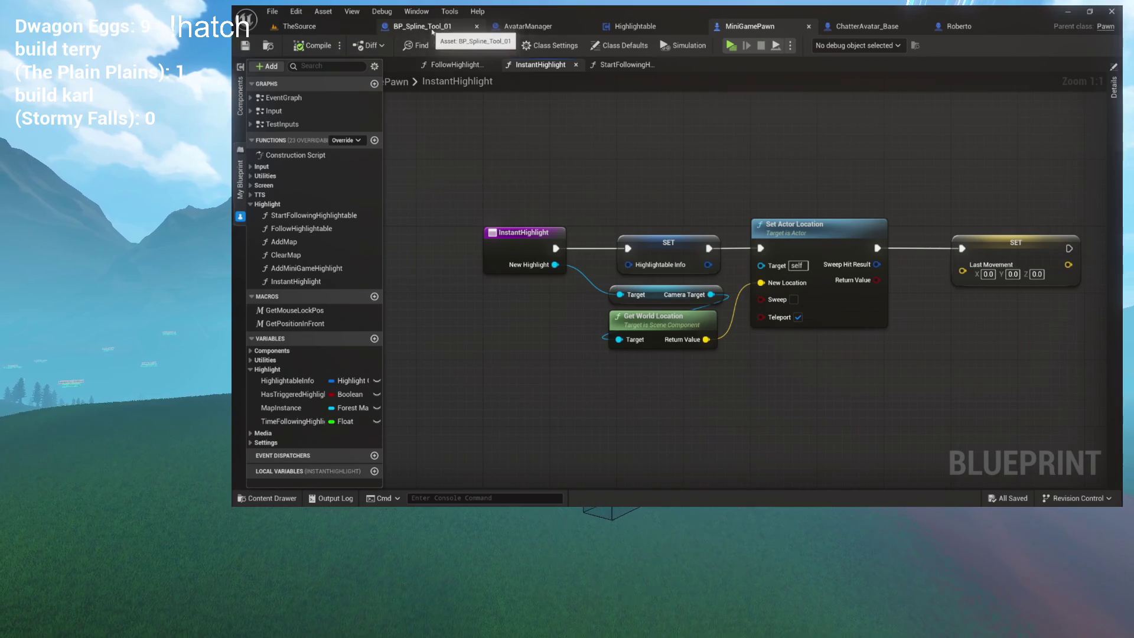
- Collapse the Highlight functions group and switch to the Highlightable component's Async graph
click(251, 204)
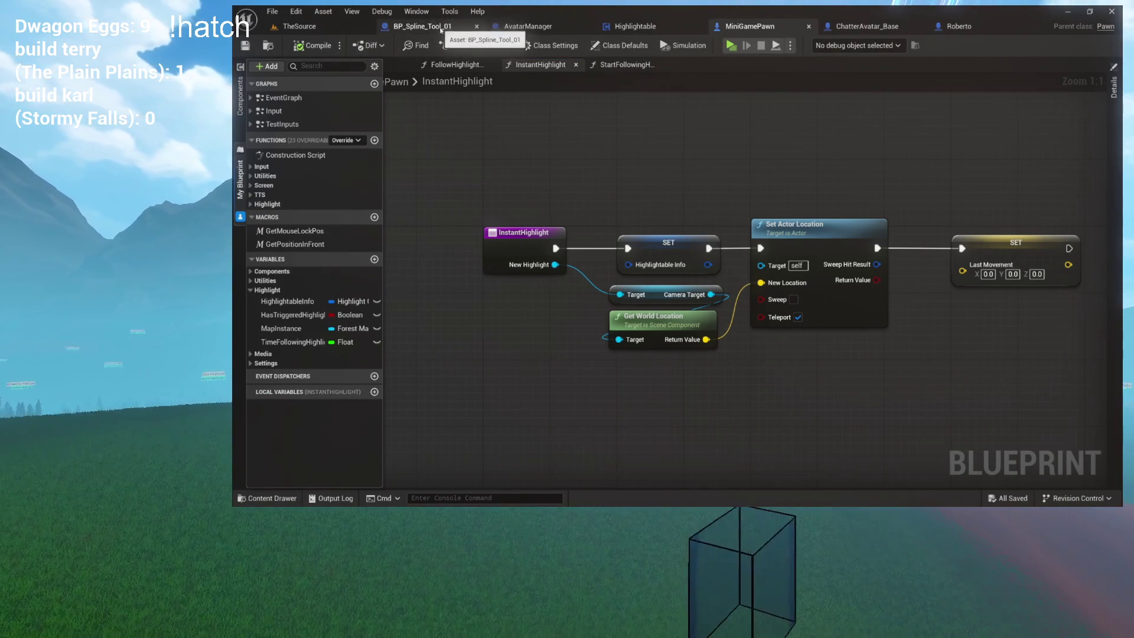
click(659, 30)
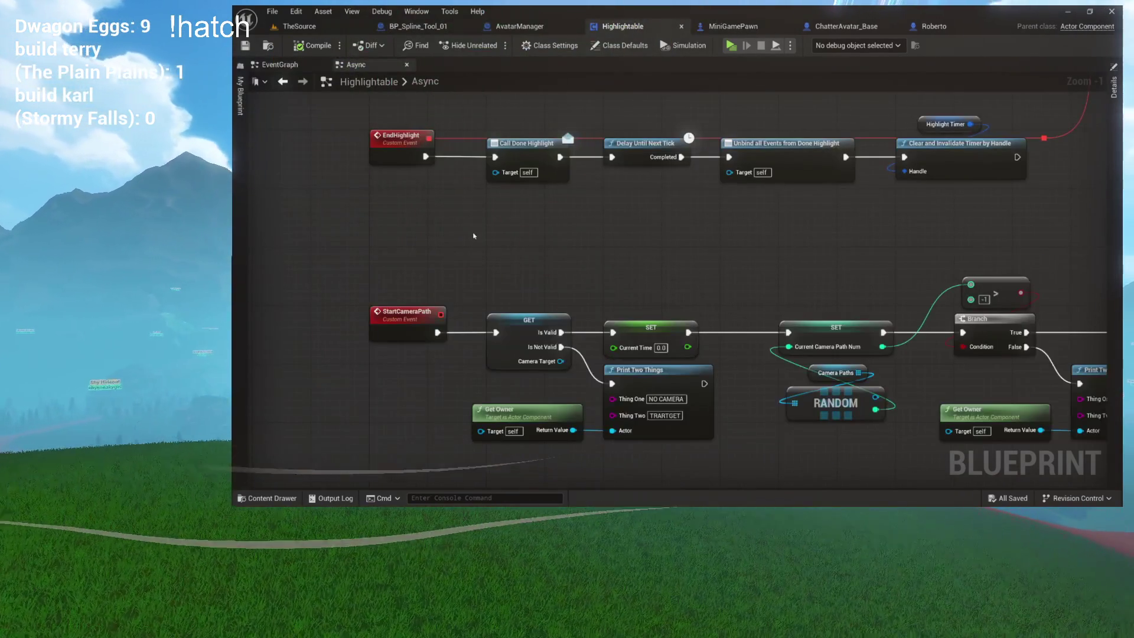
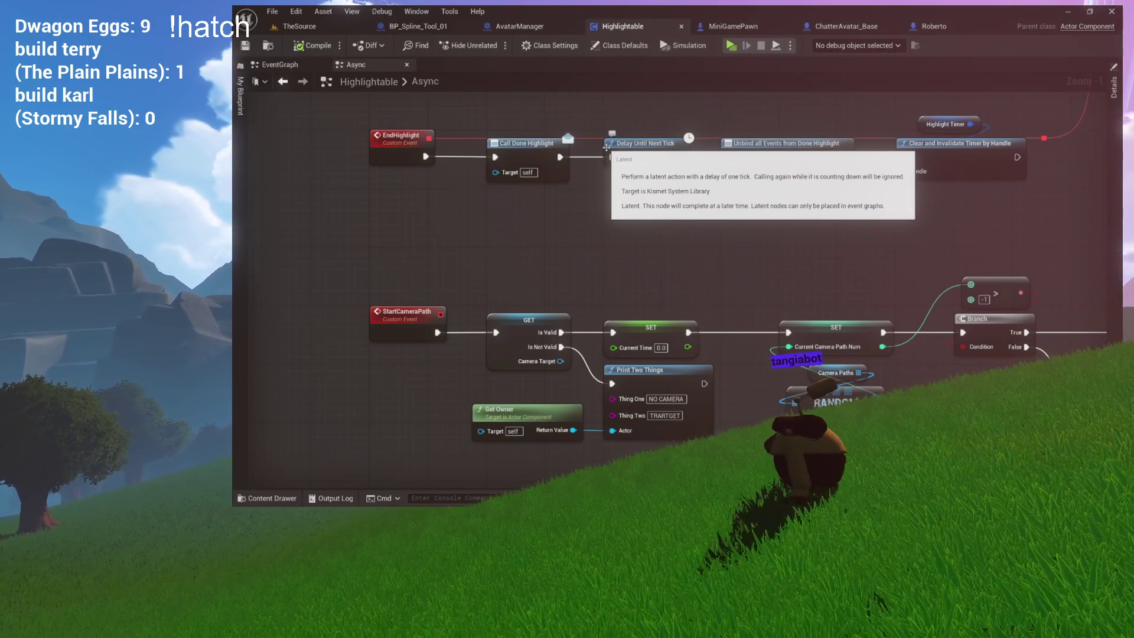
- In BP_Spline_Tool_01, open the TeleportToChatter function definition from its call node
click(413, 26)
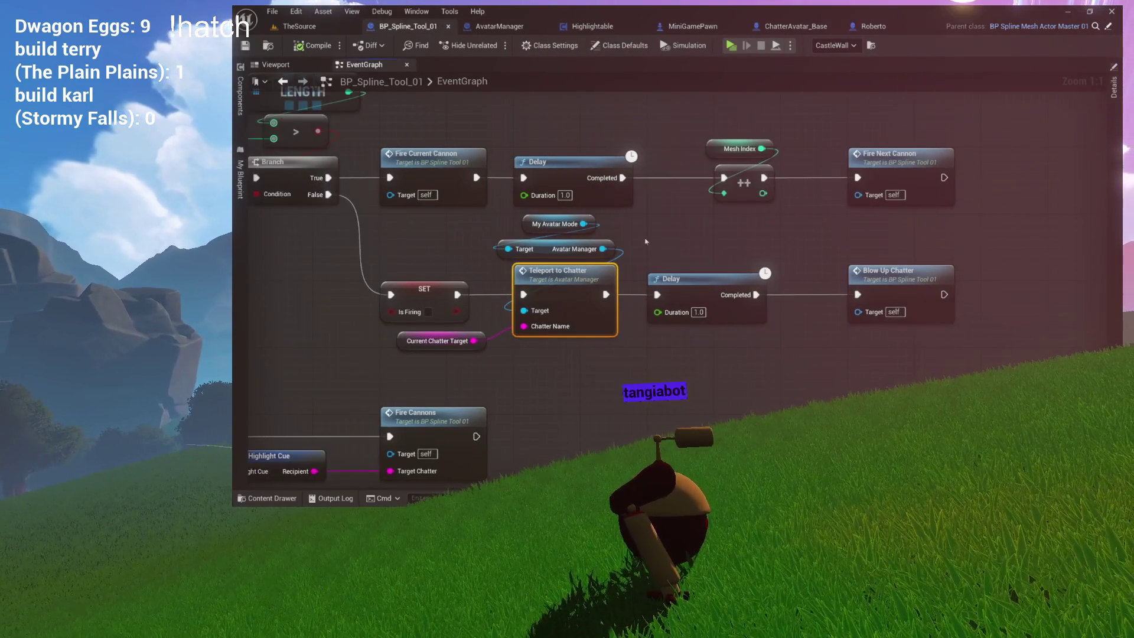
drag(679, 197, 606, 269)
double_click(644, 261)
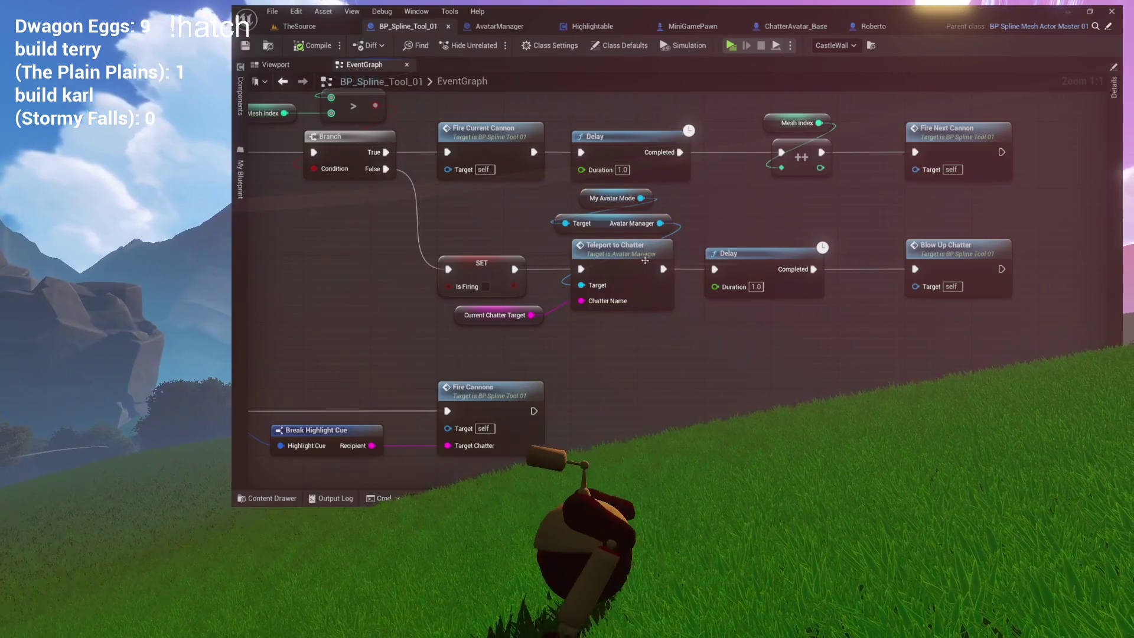
- From TeleportToChatter, open the InstantHighlight function inside MiniGamePawn
drag(472, 189, 936, 470)
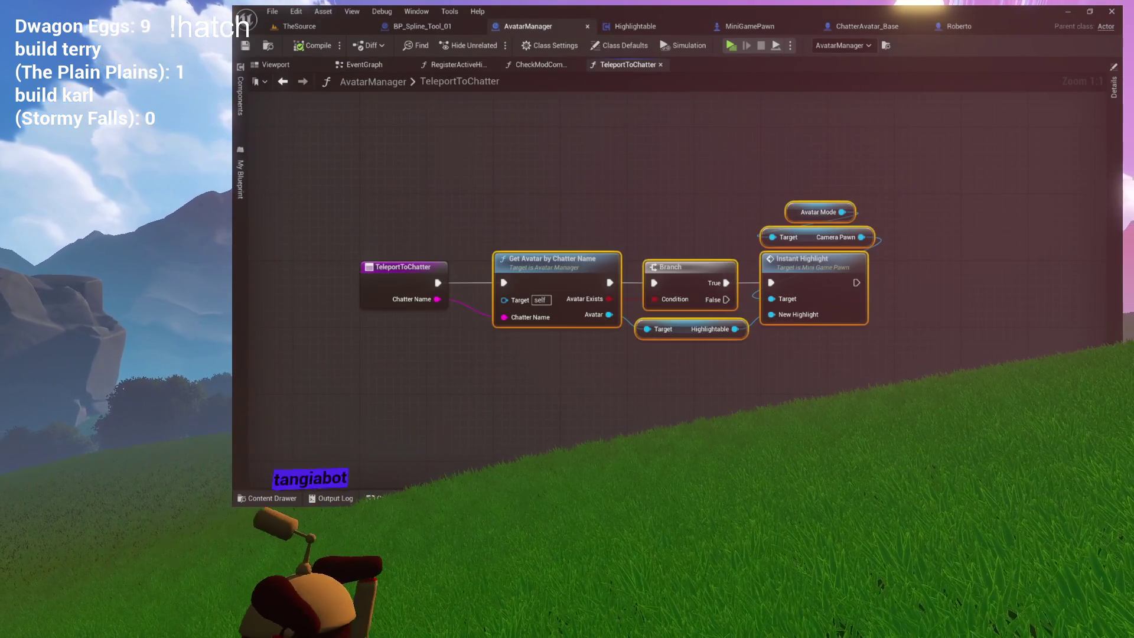
click(874, 378)
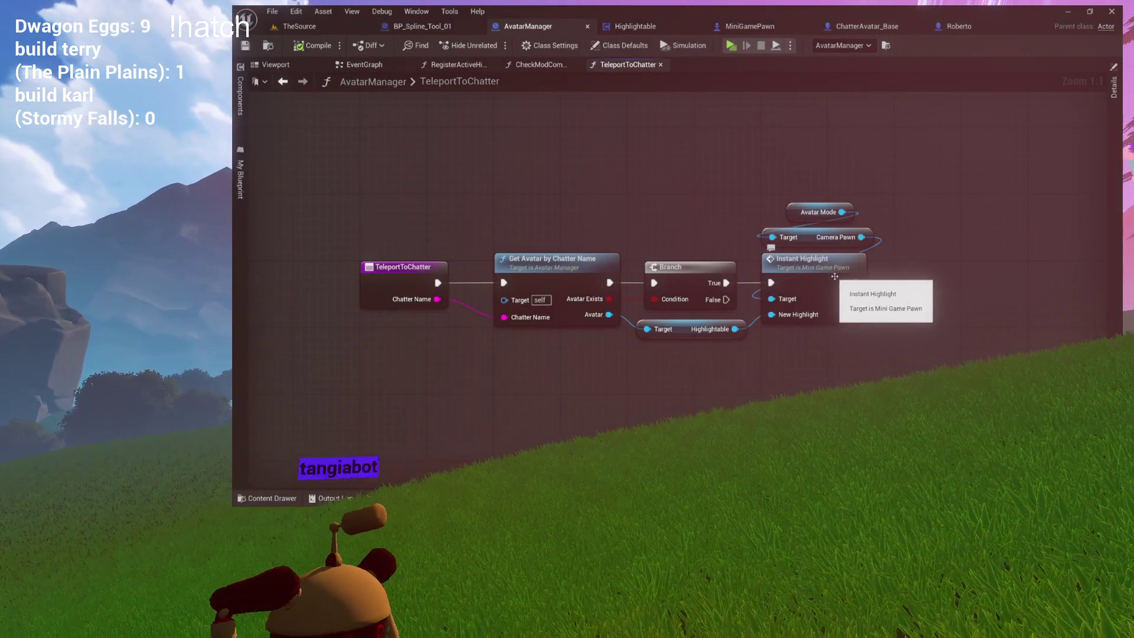
drag(923, 195, 839, 283)
click(794, 352)
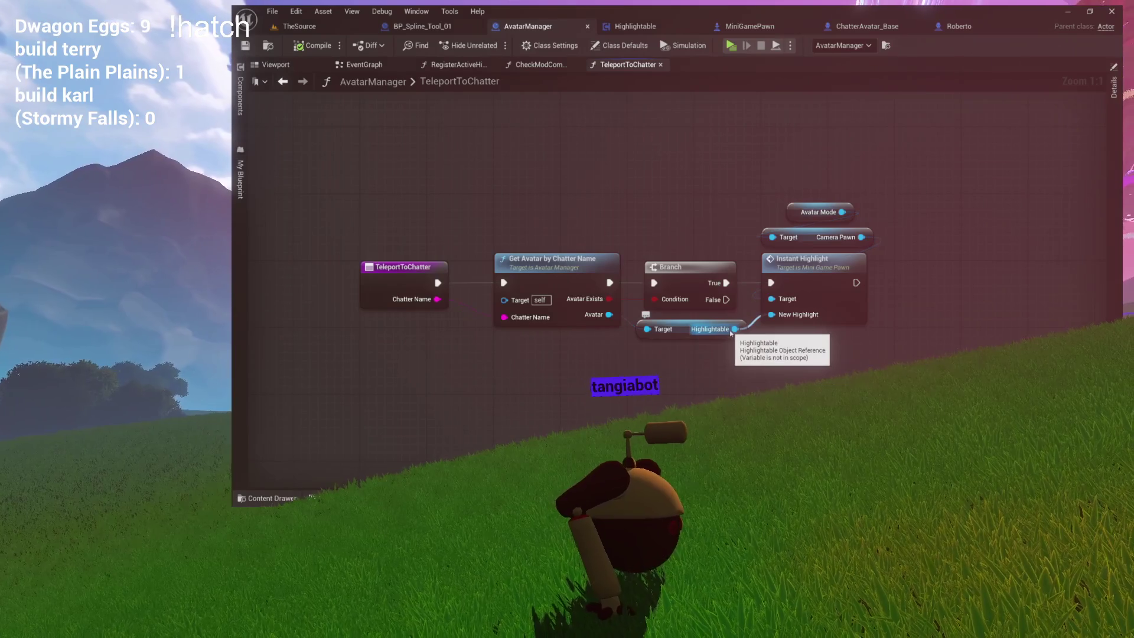
double_click(785, 260)
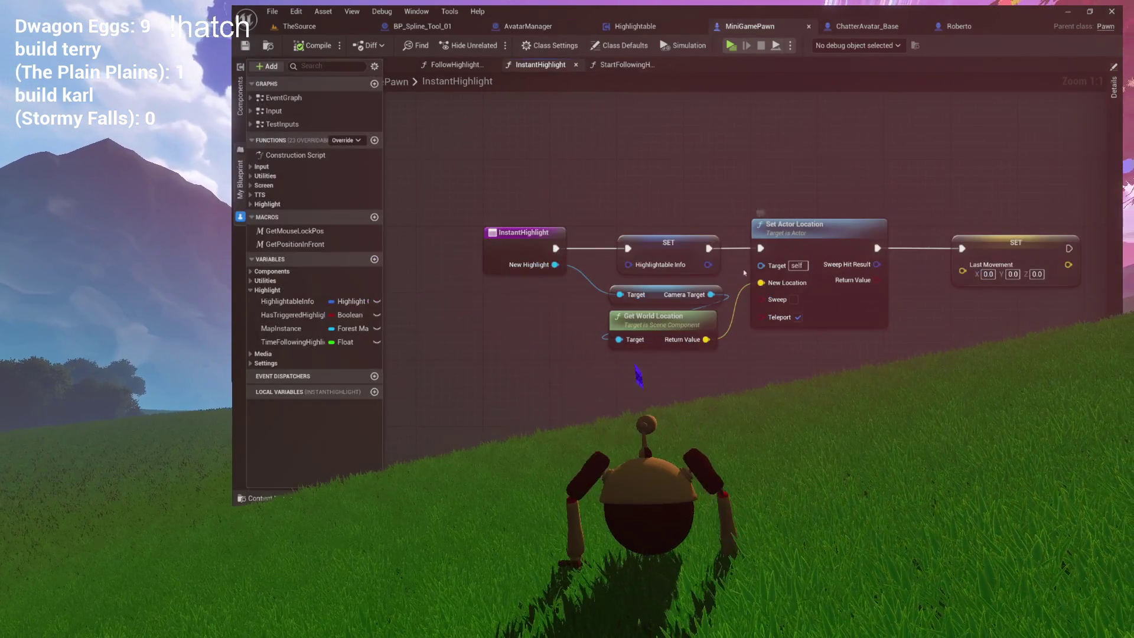
drag(654, 177, 803, 361)
click(747, 341)
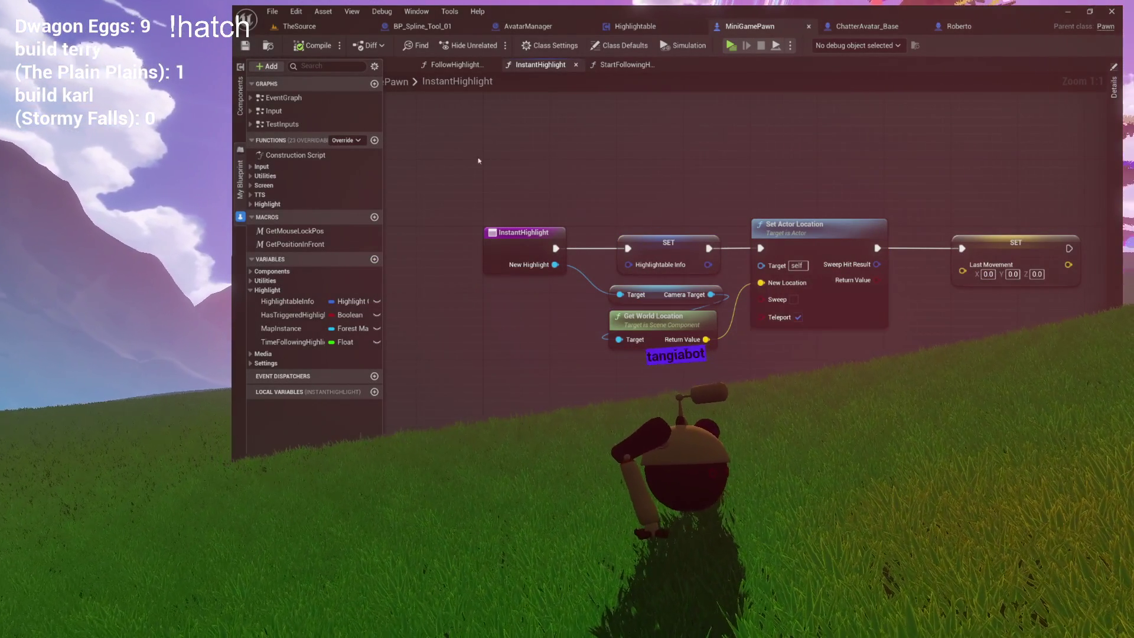
drag(476, 159, 821, 358)
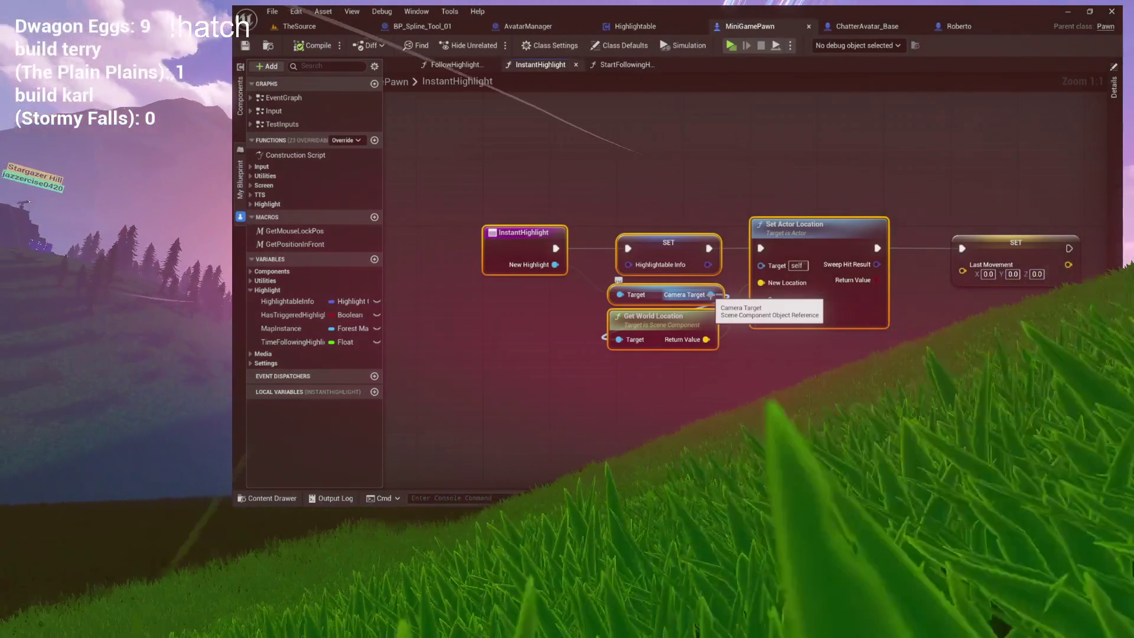
click(626, 175)
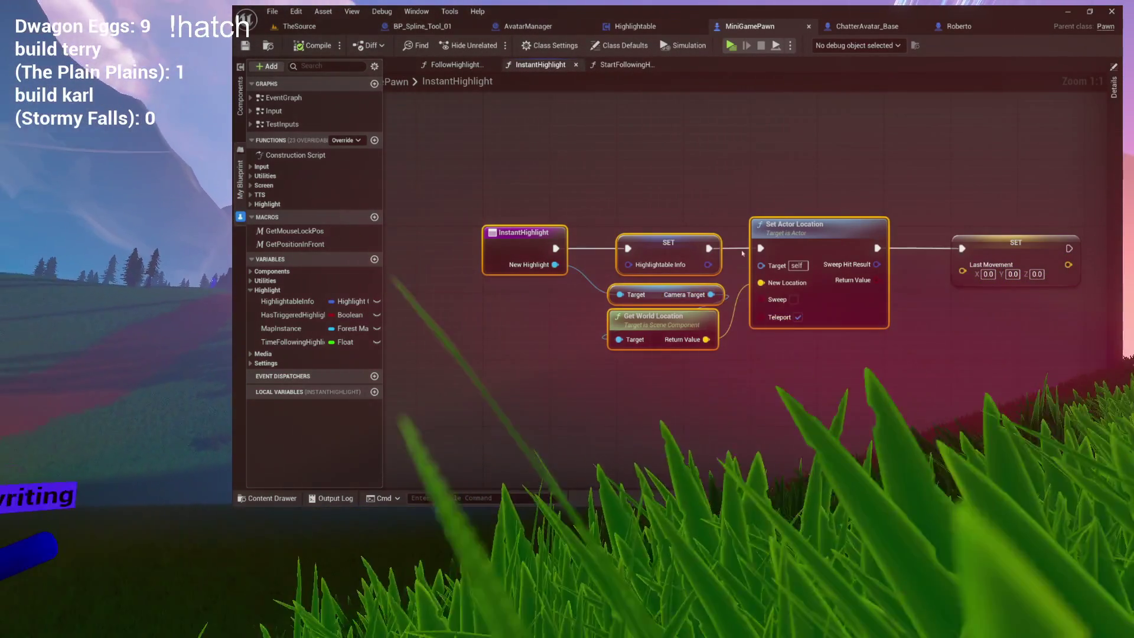
drag(660, 171, 580, 160)
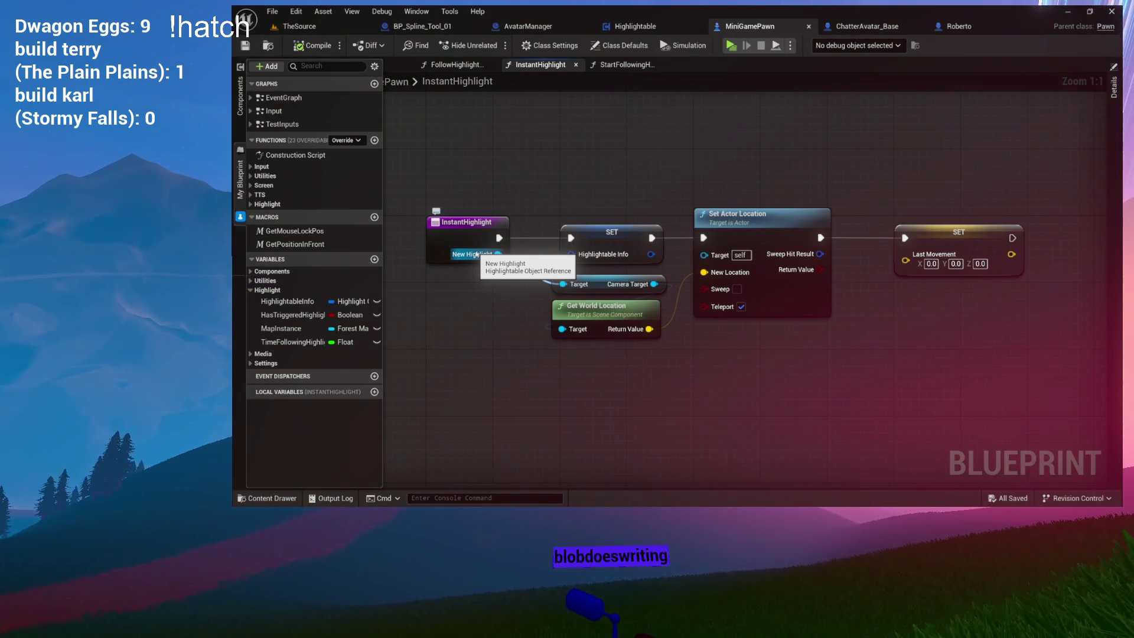
mouse_move(498, 254)
mouse_down()
mouse_move(577, 456)
mouse_move(569, 444)
mouse_up()
- Search 'get own' to add a Get Owner node, then move over to the Roberto blueprint
text(get own)
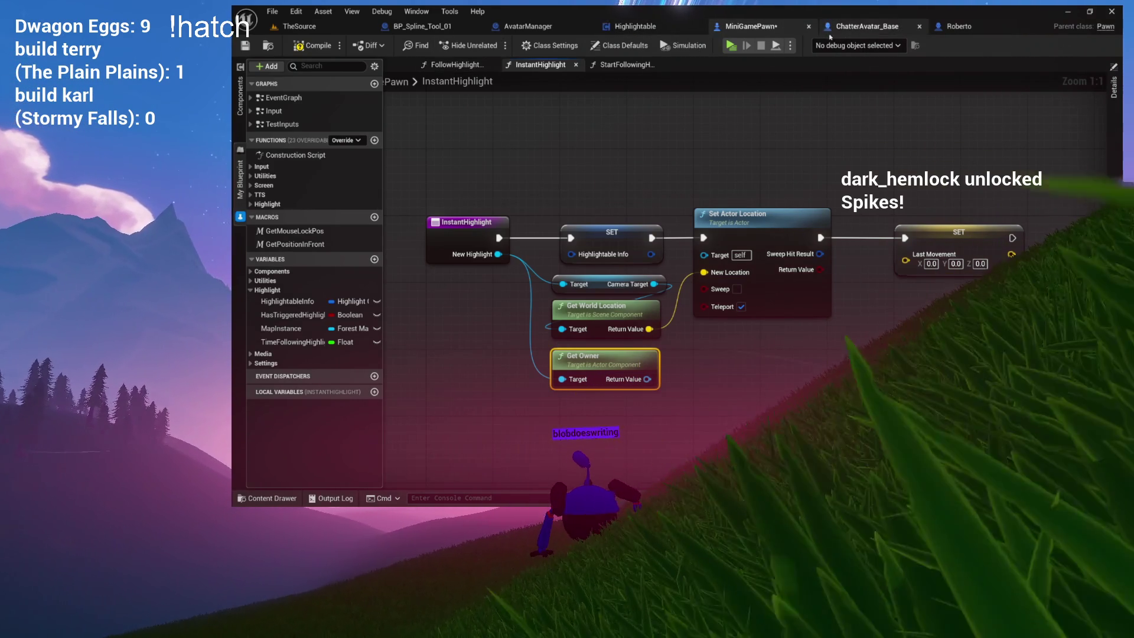
click(955, 27)
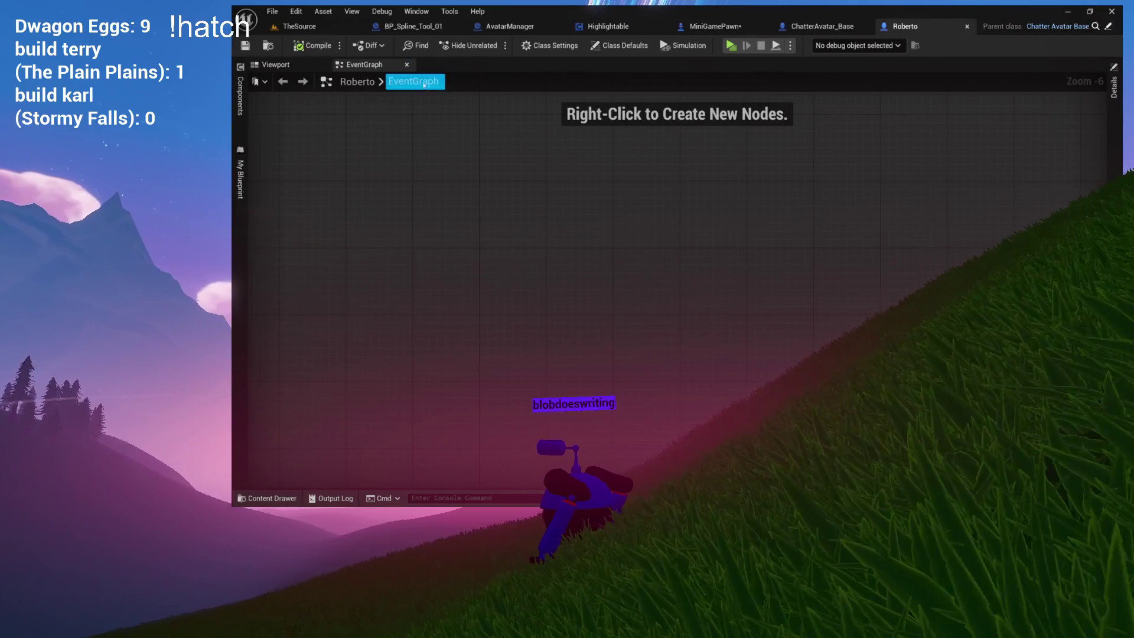
- In Roberto's viewport, drag the camera model down beside the character, then return to MiniGamePawn
click(311, 68)
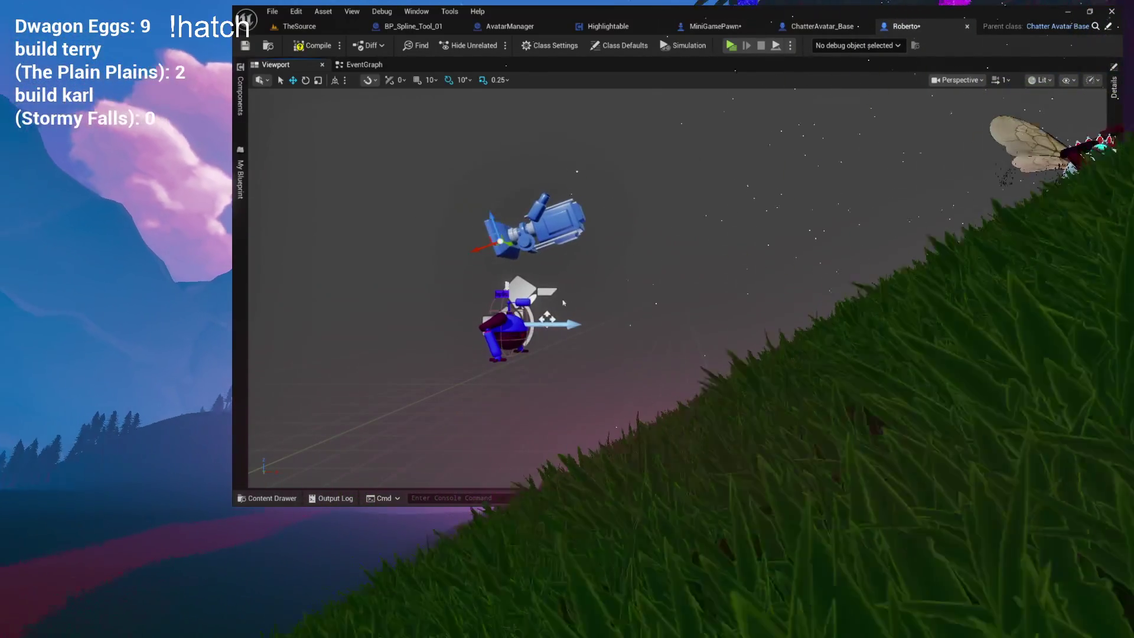
drag(535, 315, 598, 297)
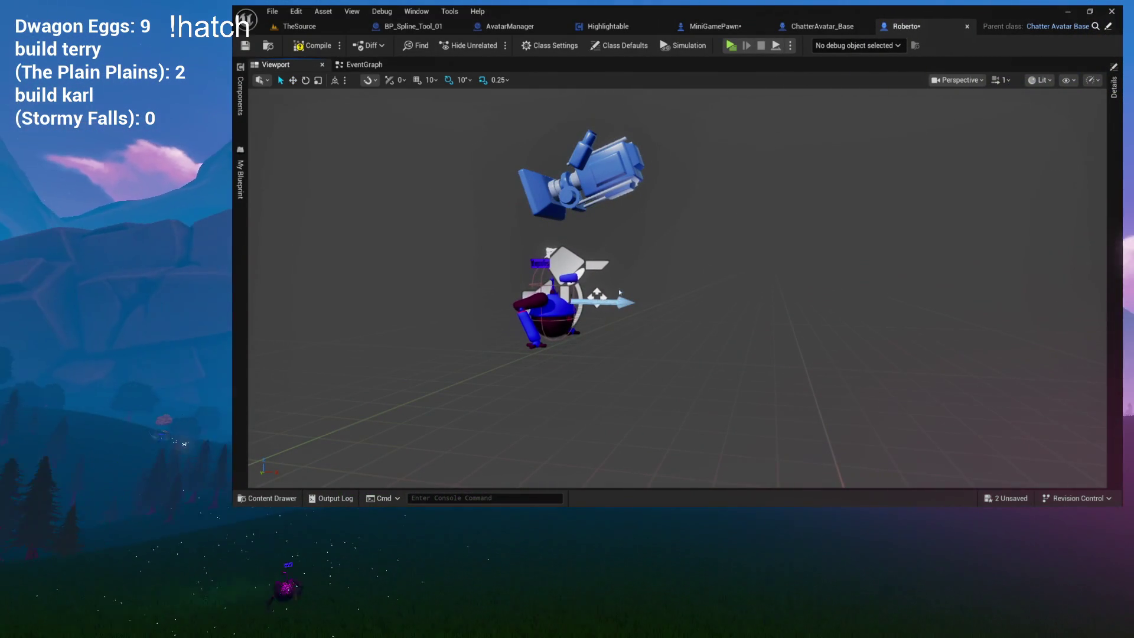
scroll(594, 277, up, 4)
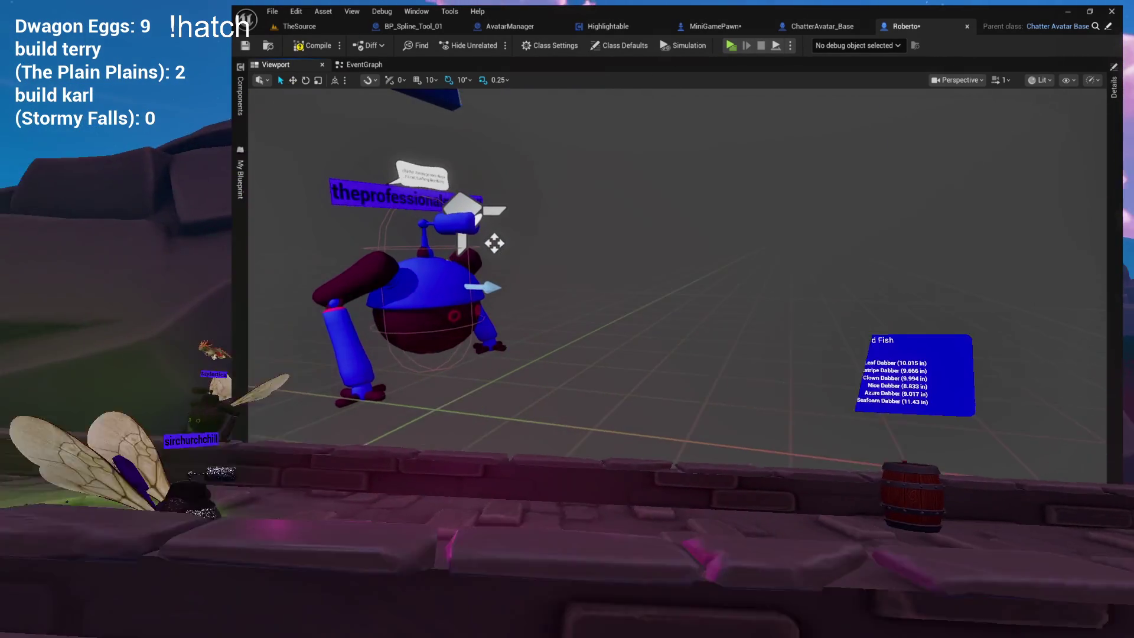
scroll(568, 248, down, 5)
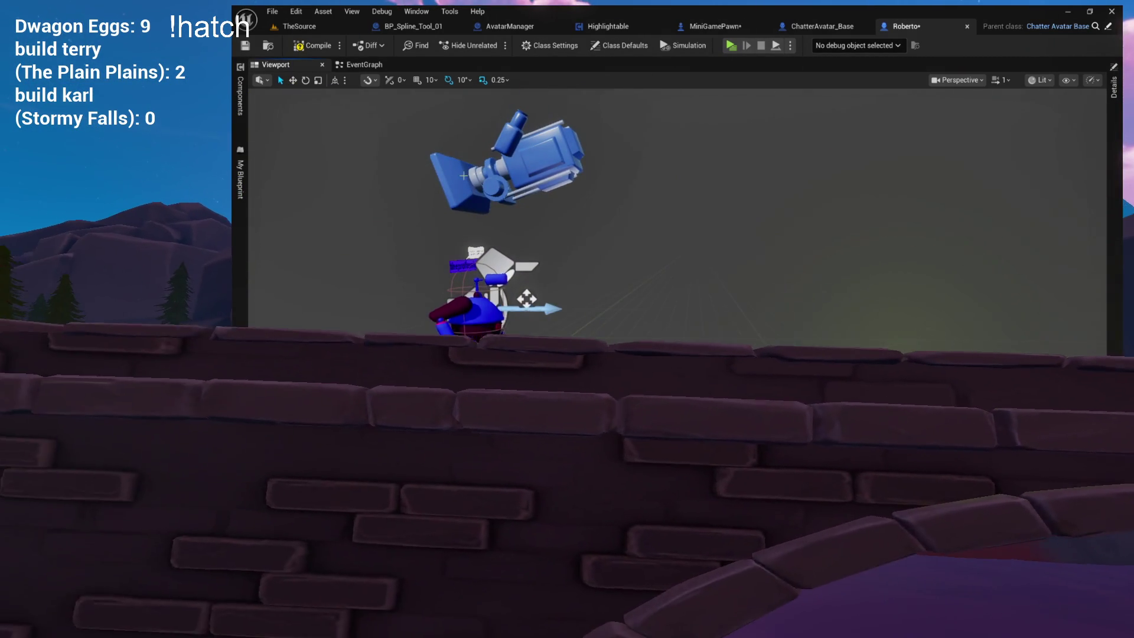
click(240, 95)
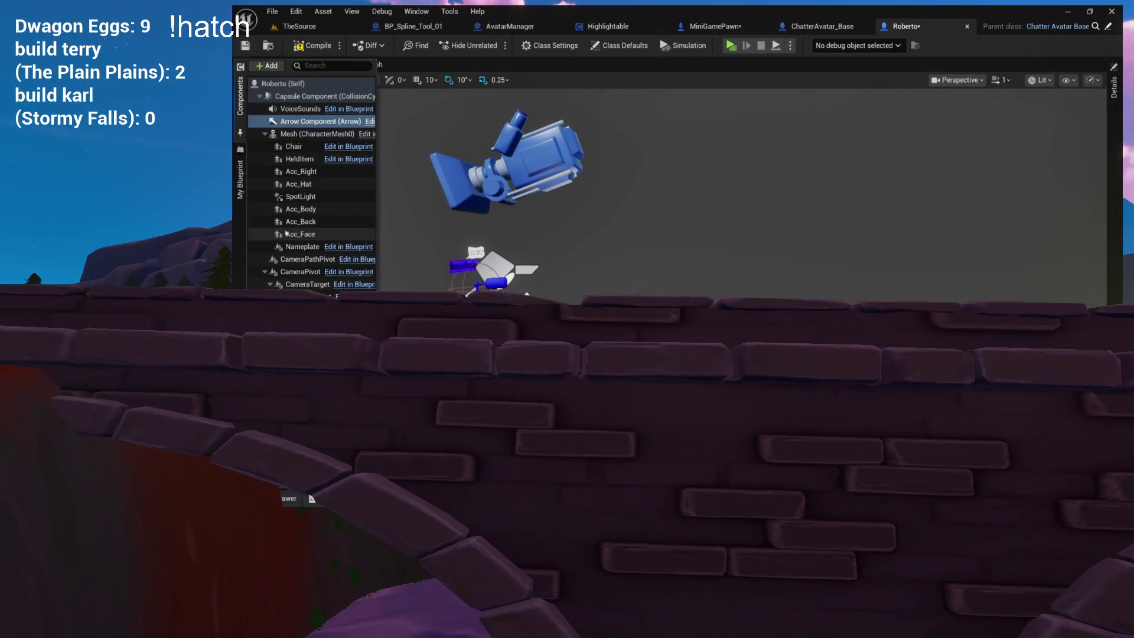
click(243, 125)
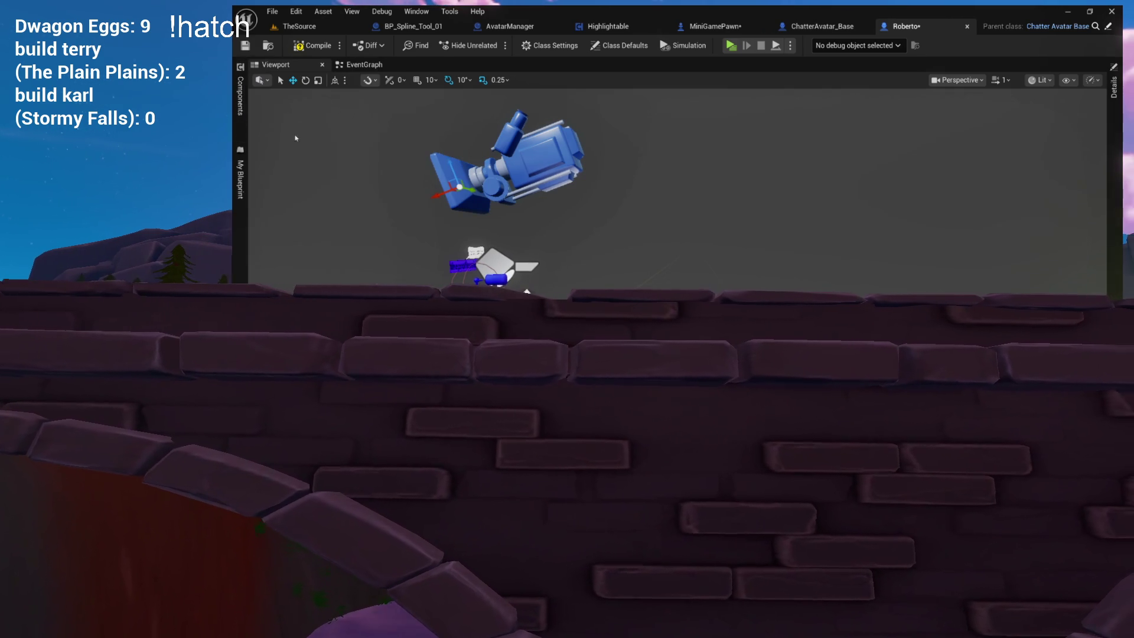
mouse_move(436, 179)
mouse_down()
mouse_move(525, 246)
mouse_move(527, 285)
mouse_move(667, 290)
mouse_up()
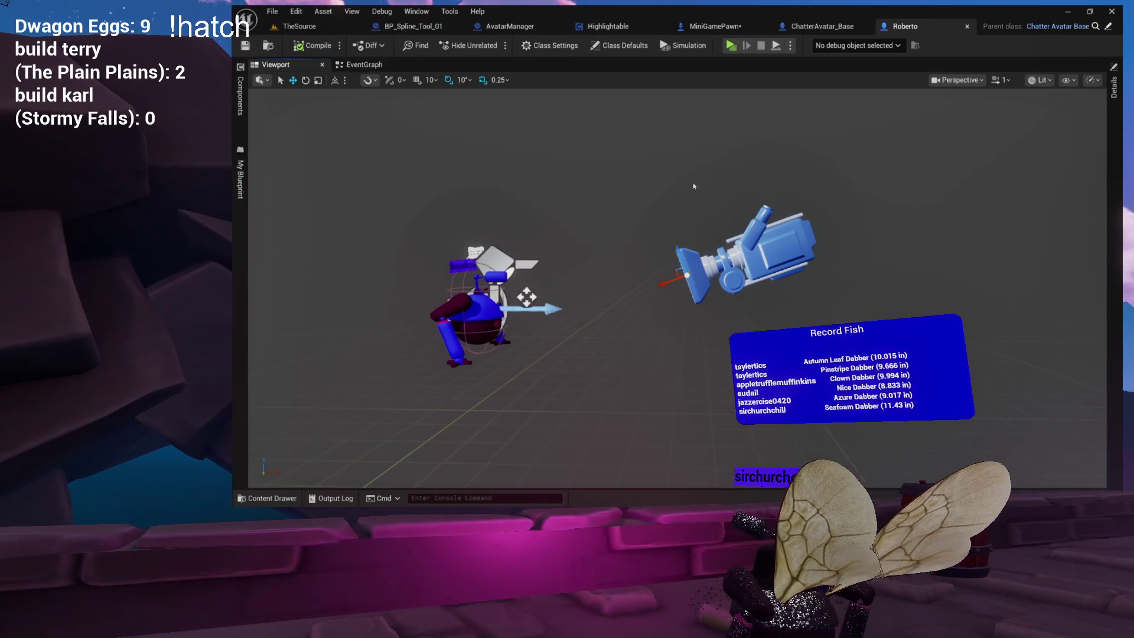
click(708, 30)
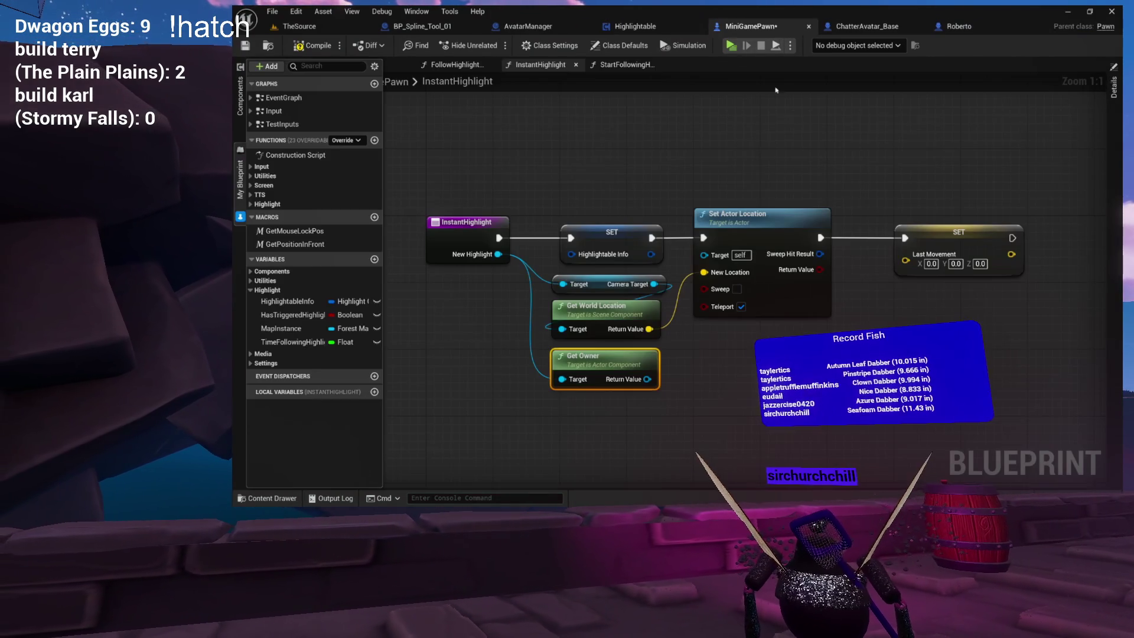
- Add Get Actor Forward Vector from Get Owner and delete the Camera Target and Get World Location nodes
drag(648, 380, 770, 375)
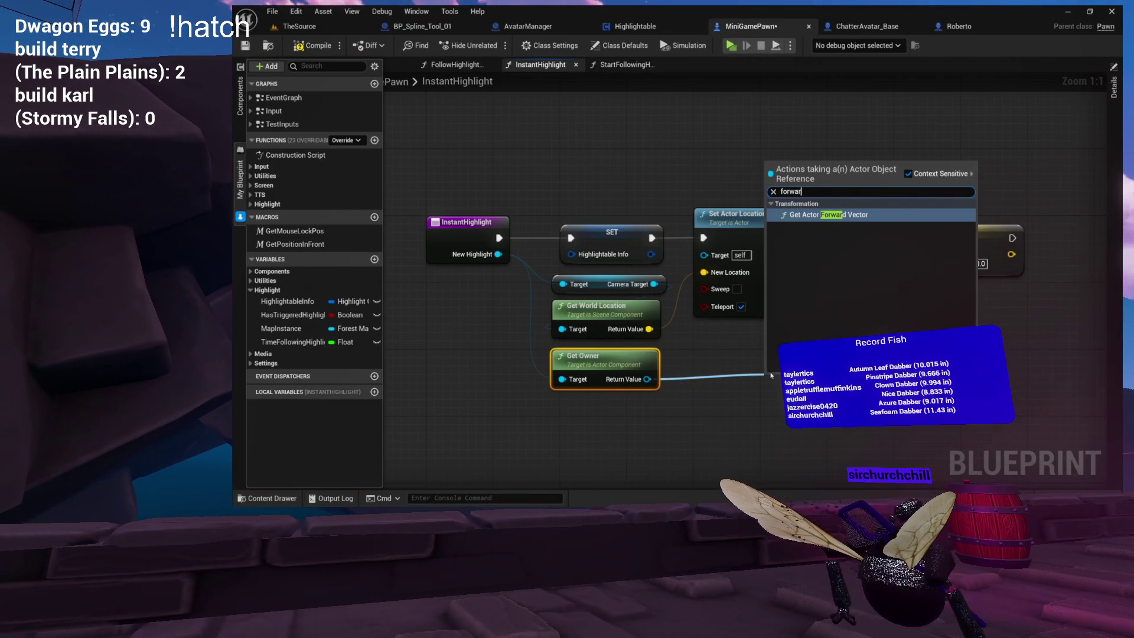
key(Return)
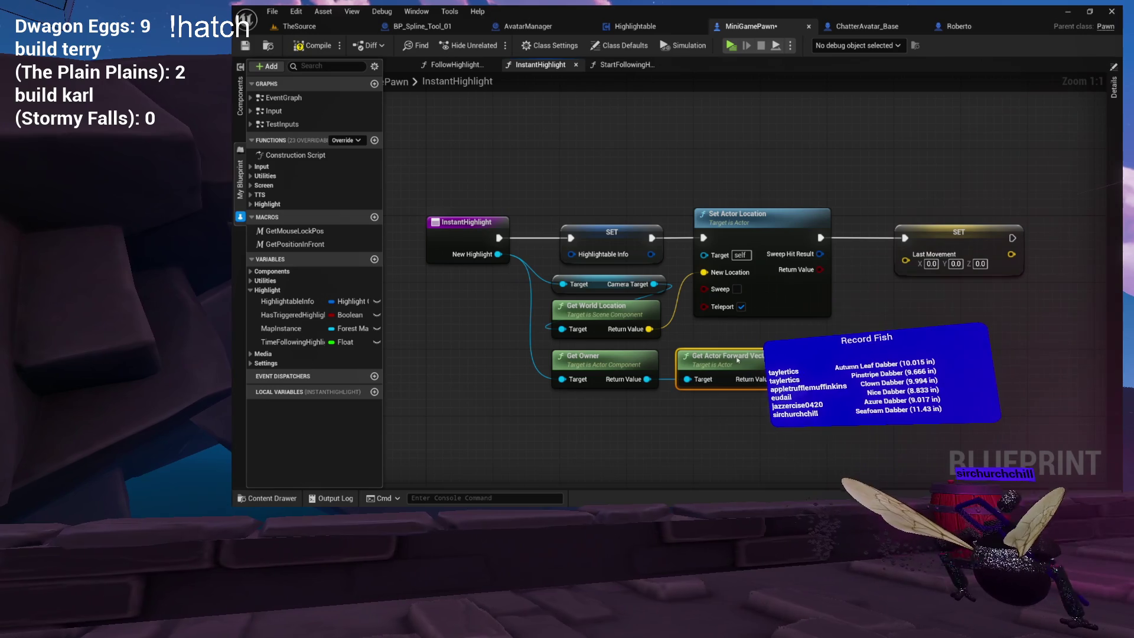
mouse_move(691, 410)
mouse_down()
mouse_move(649, 404)
mouse_move(614, 375)
mouse_move(604, 345)
mouse_move(566, 385)
mouse_up()
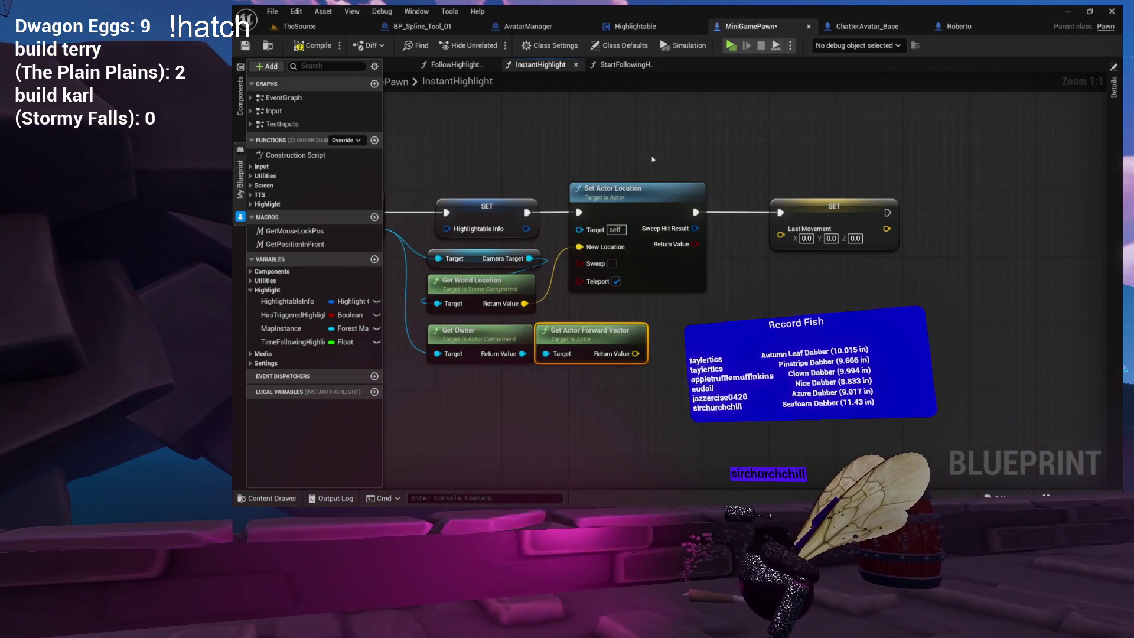
drag(626, 188, 889, 185)
drag(525, 289, 607, 280)
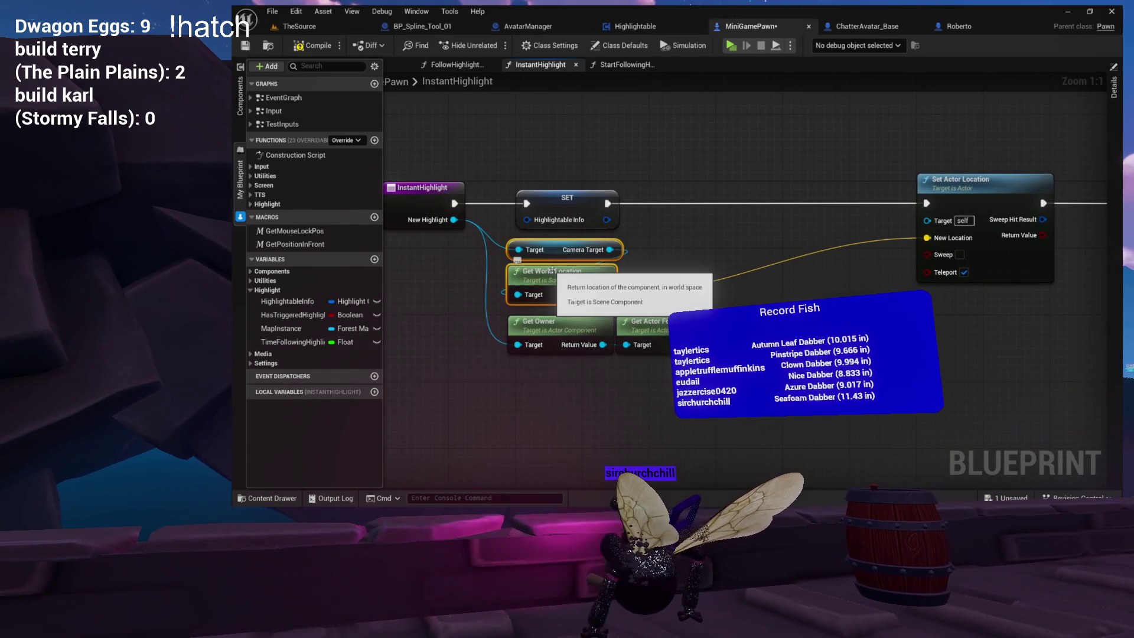
key(Delete)
- Add a Get Actor Location node from Get Owner and place it beside SET
drag(664, 338, 668, 264)
click(606, 354)
drag(606, 354, 564, 339)
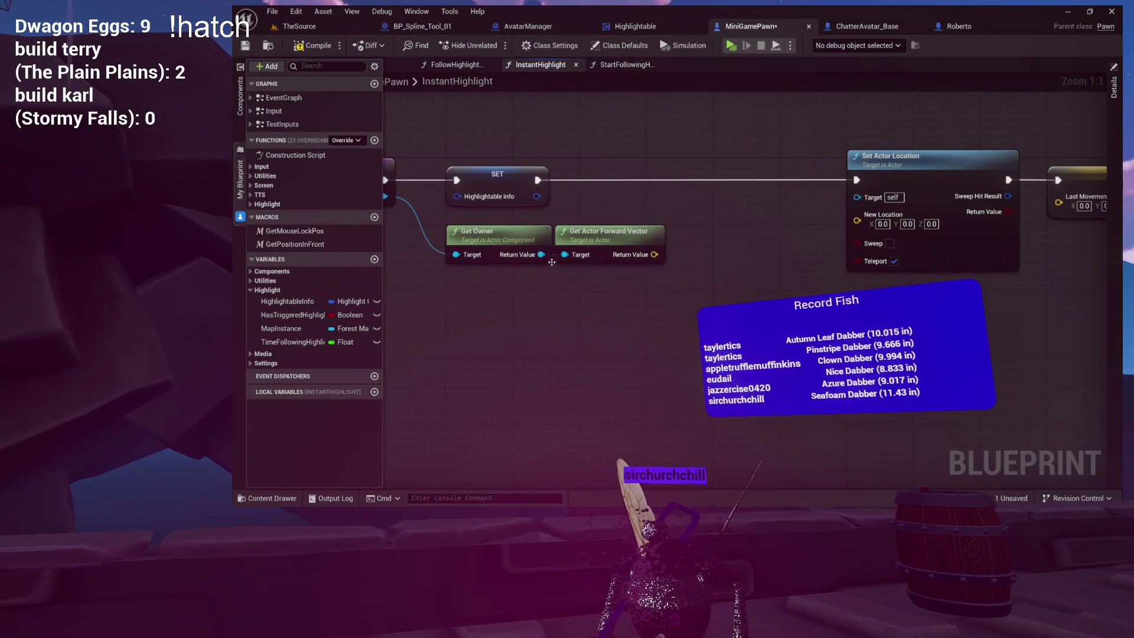
drag(544, 277, 581, 301)
text(get )
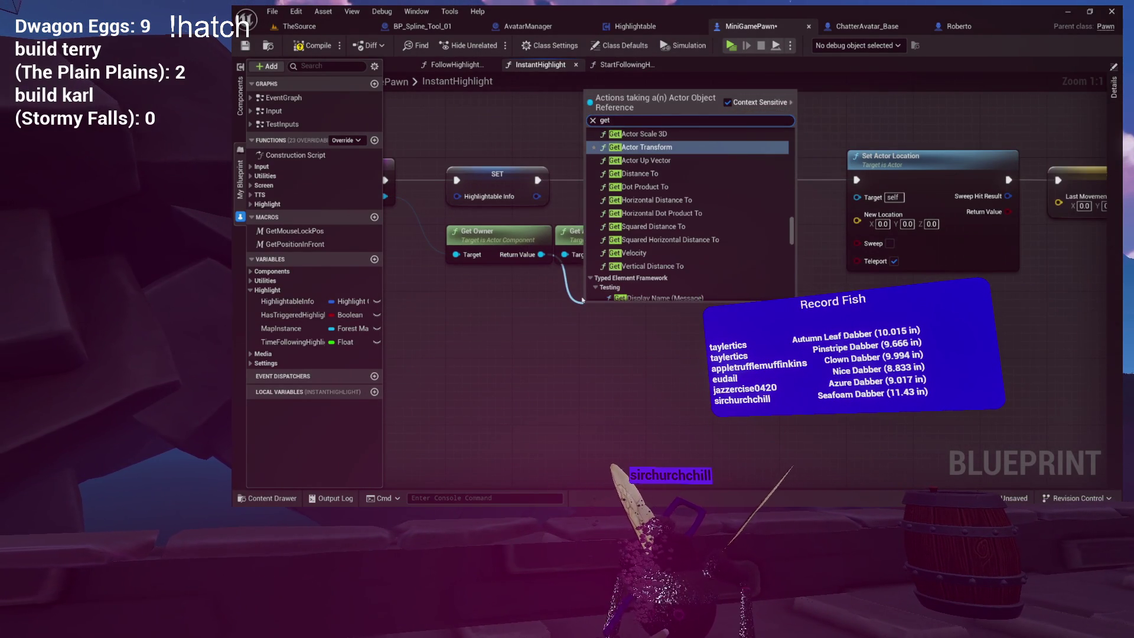
text(lo)
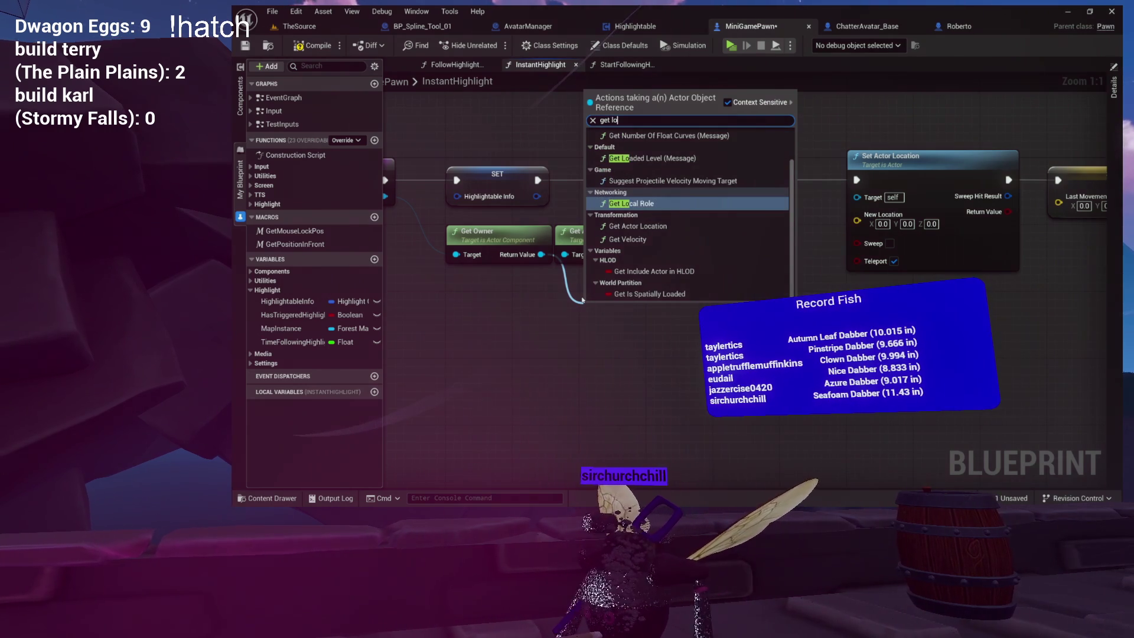
text(cation)
key(Return)
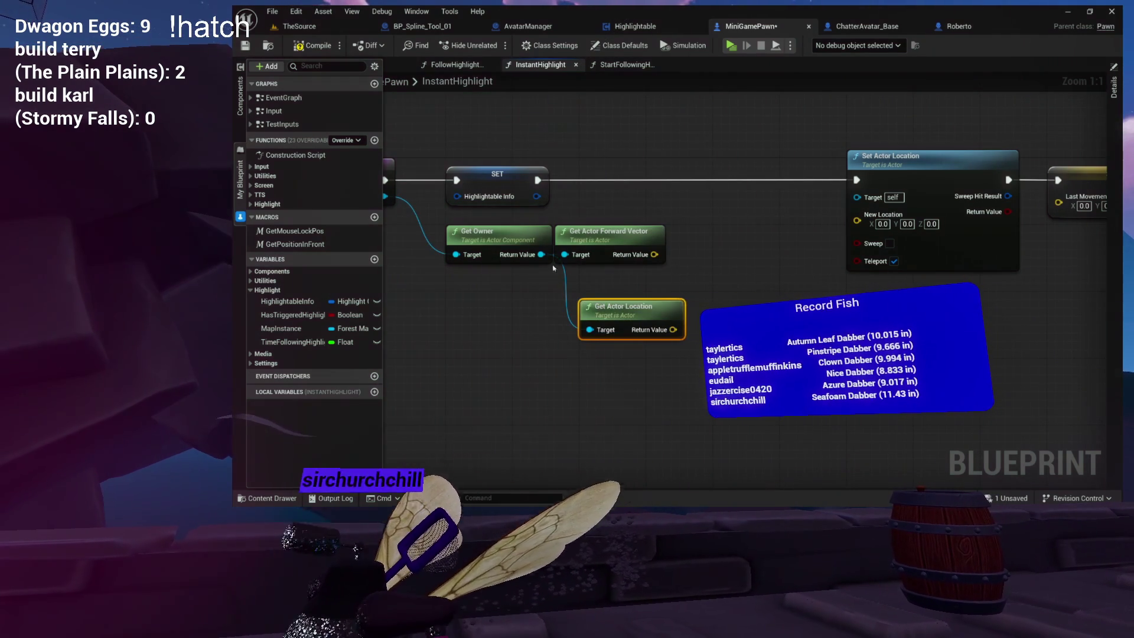
drag(623, 305, 609, 182)
drag(601, 248, 617, 299)
- Add a vector Add node after Get Actor Location and a Multiply node on the forward vector
mouse_move(607, 190)
mouse_down()
mouse_move(614, 215)
mouse_move(711, 233)
mouse_up()
text(+)
click(754, 350)
mouse_move(661, 304)
mouse_down()
mouse_move(651, 287)
mouse_move(583, 359)
mouse_move(576, 352)
mouse_up()
text(*)
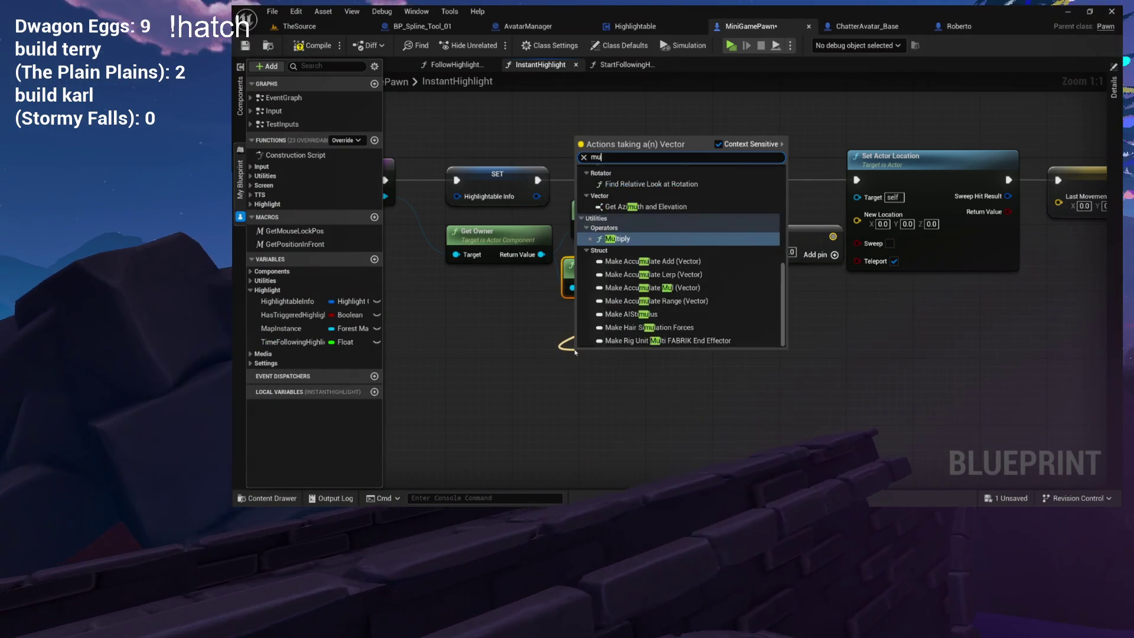
click(608, 316)
drag(651, 353, 633, 311)
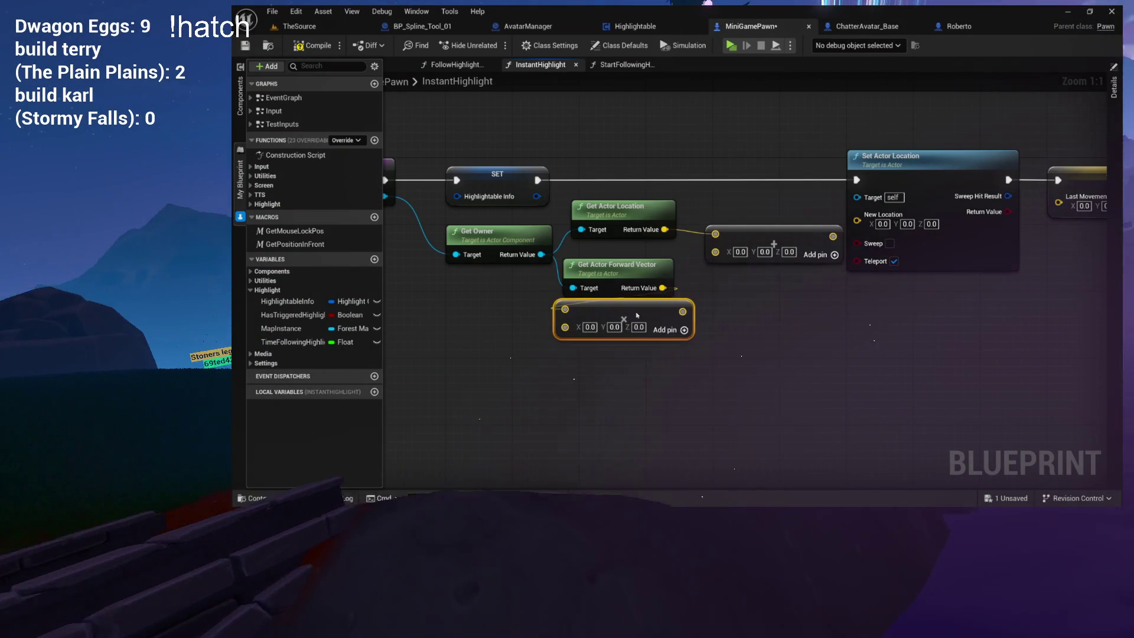
- Make Multiply's second input a float, promote it to local variable Distance, and wire the product into Add
right_click(566, 310)
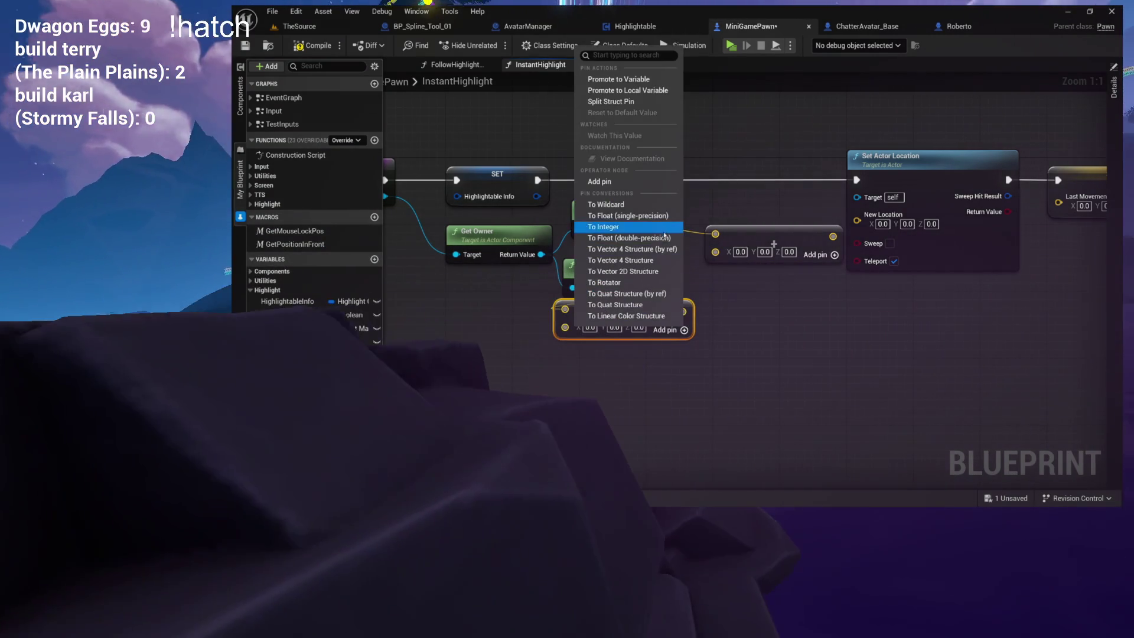
click(629, 238)
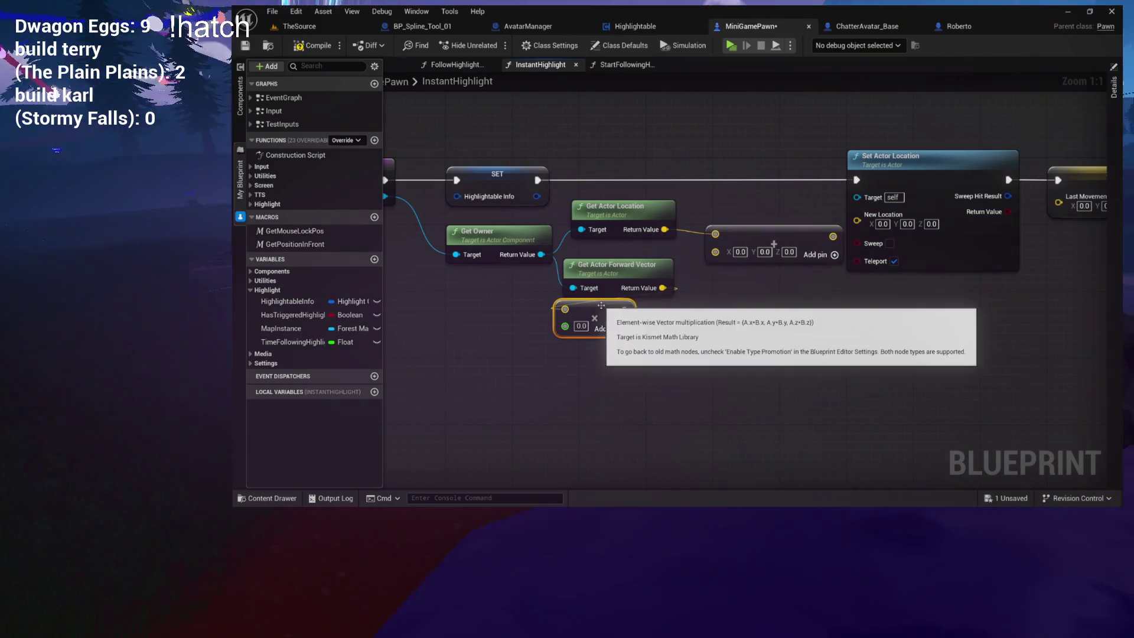
mouse_move(588, 325)
mouse_down()
mouse_move(675, 304)
mouse_move(603, 99)
mouse_up()
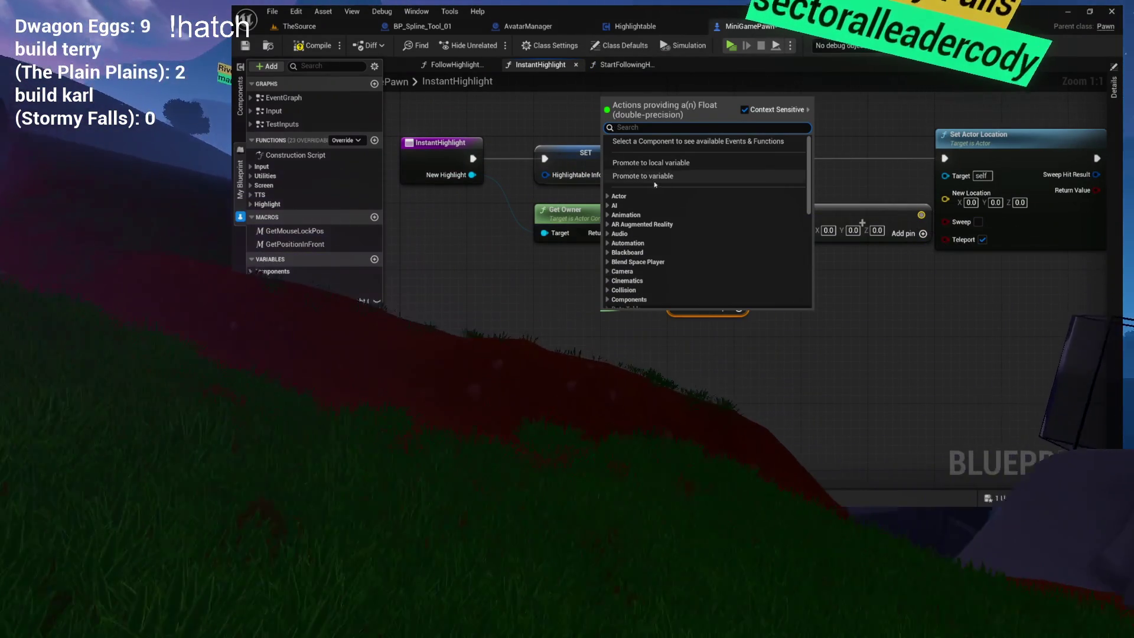
click(651, 162)
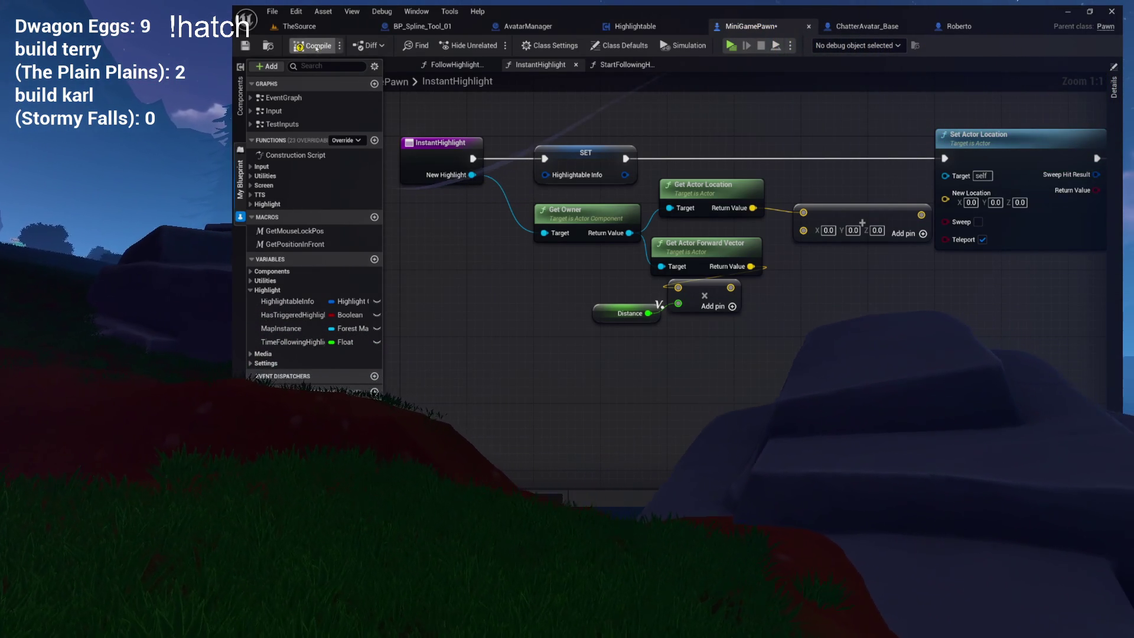
drag(636, 336, 473, 335)
mouse_move(569, 286)
mouse_down()
mouse_move(611, 322)
mouse_move(640, 230)
mouse_move(633, 322)
mouse_up()
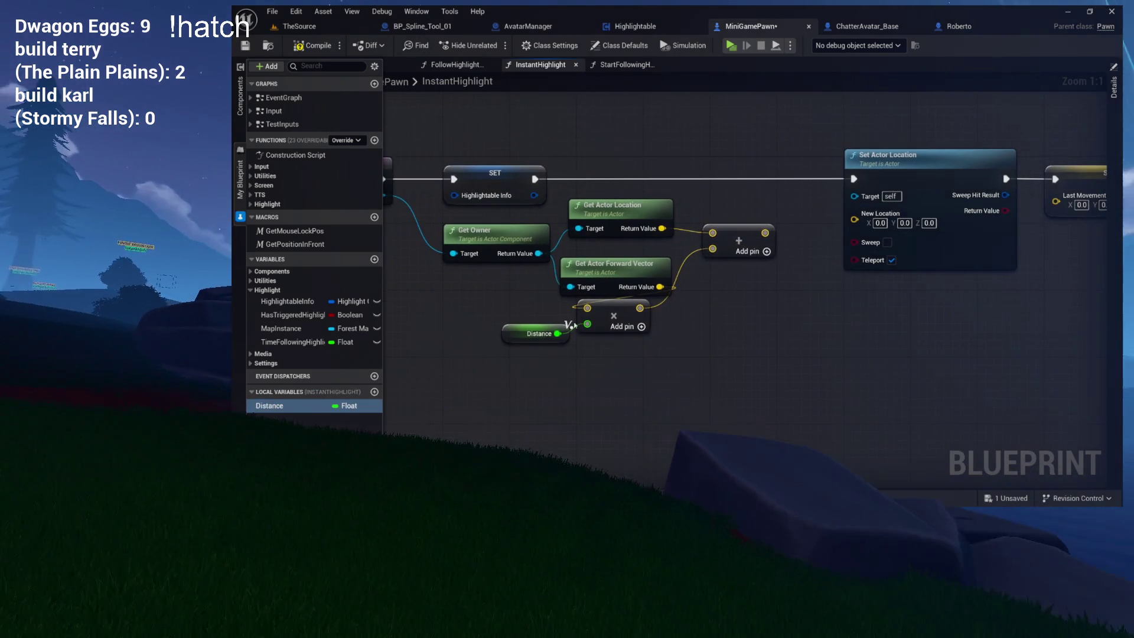
- Tidy the forward vector, Multiply and Distance nodes, then select the Distance variable
scroll(535, 313, up, 4)
mouse_move(503, 285)
mouse_down()
mouse_move(568, 315)
mouse_move(562, 349)
mouse_up()
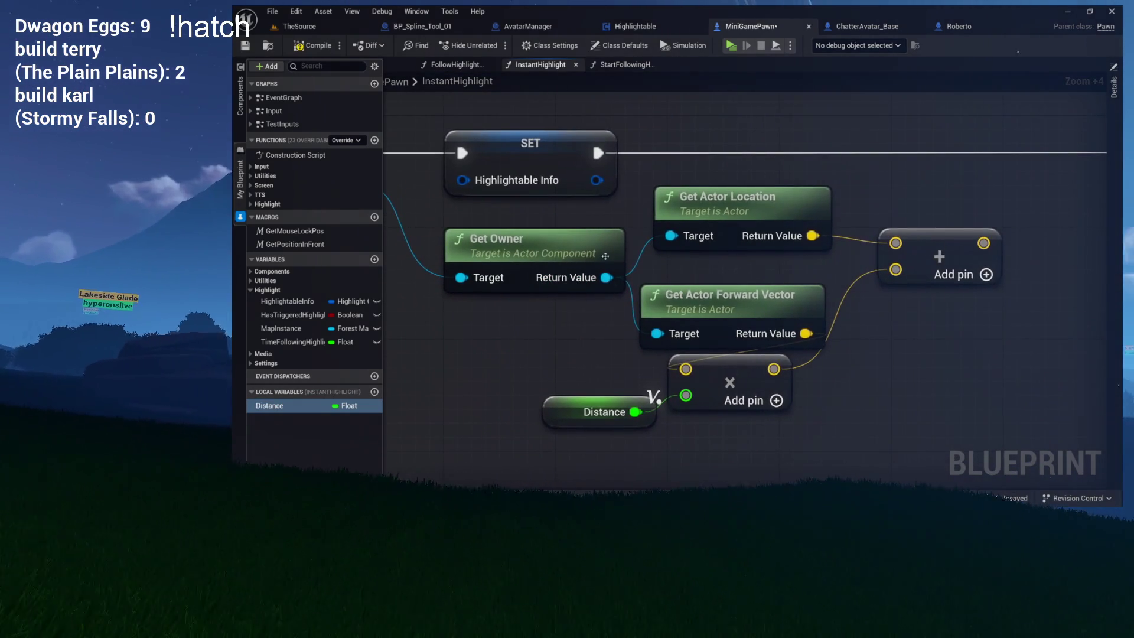
click(711, 210)
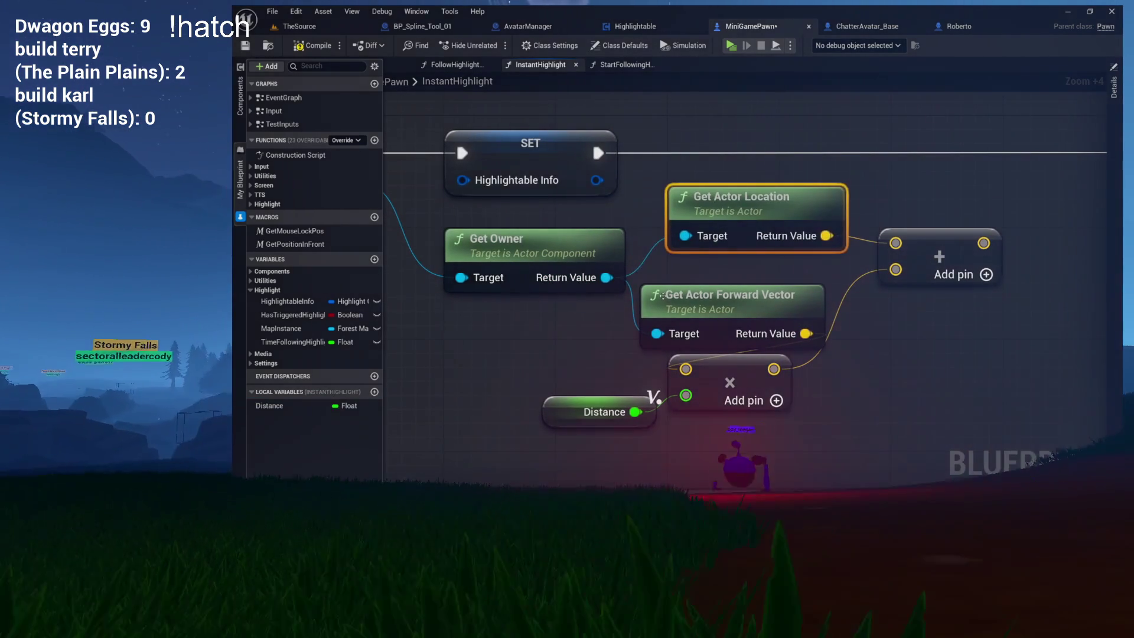
mouse_move(762, 431)
mouse_down()
mouse_move(694, 336)
mouse_move(708, 322)
mouse_up()
mouse_move(571, 412)
mouse_down()
mouse_move(585, 385)
mouse_move(571, 398)
mouse_up()
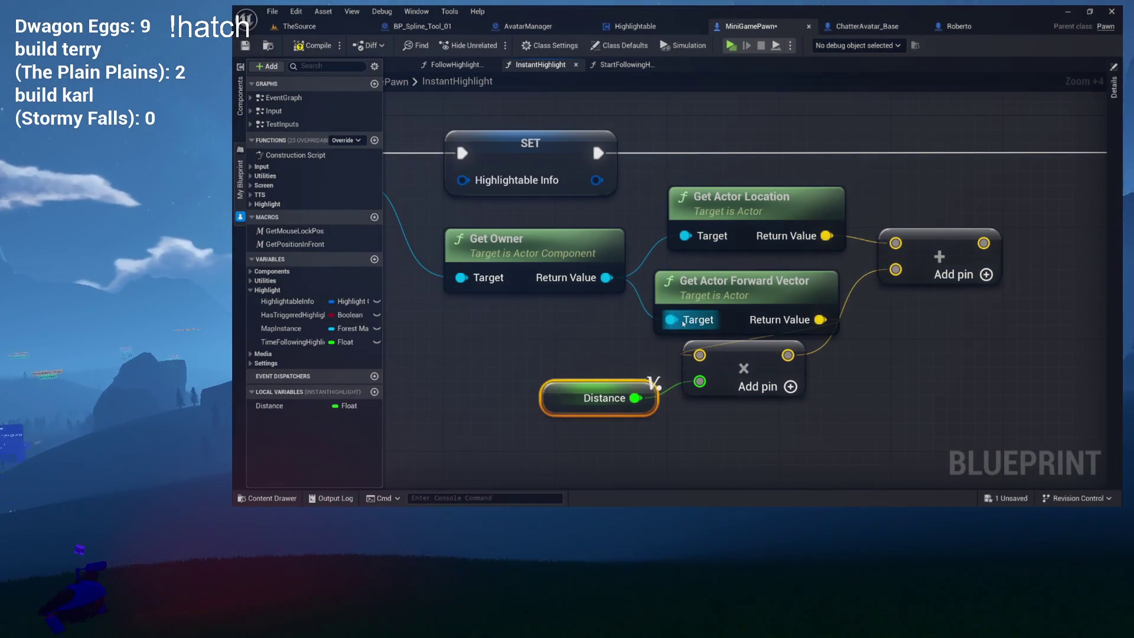
click(749, 277)
ctrl+click(735, 372)
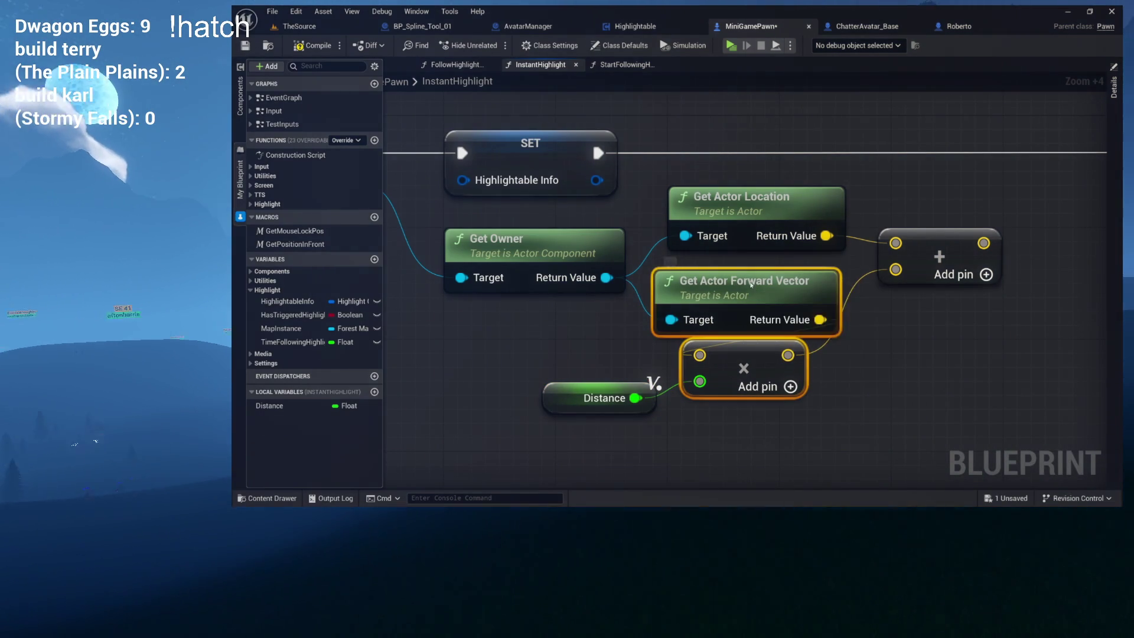
drag(735, 309, 750, 309)
click(626, 350)
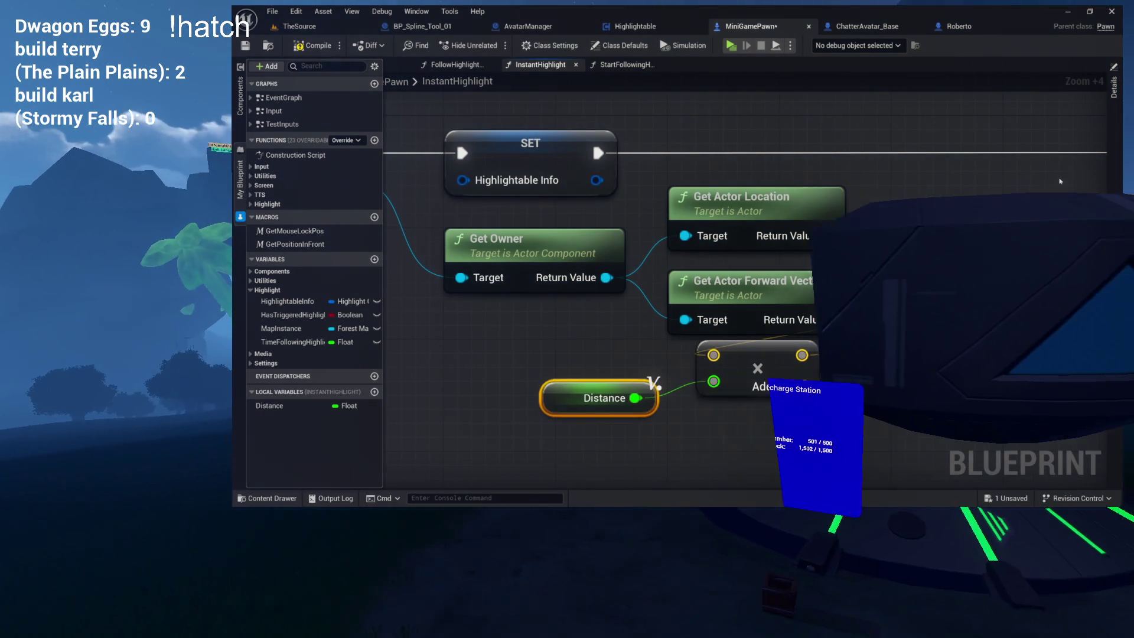
click(1114, 89)
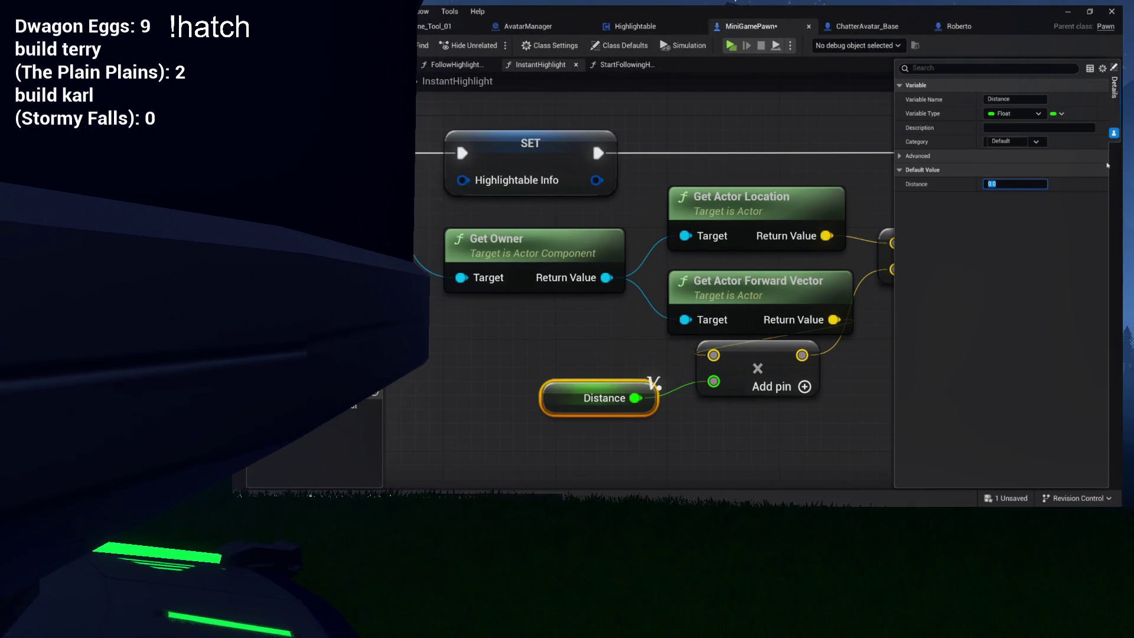
- Give the Distance variable a default value of 500.0
text(500)
key(Return)
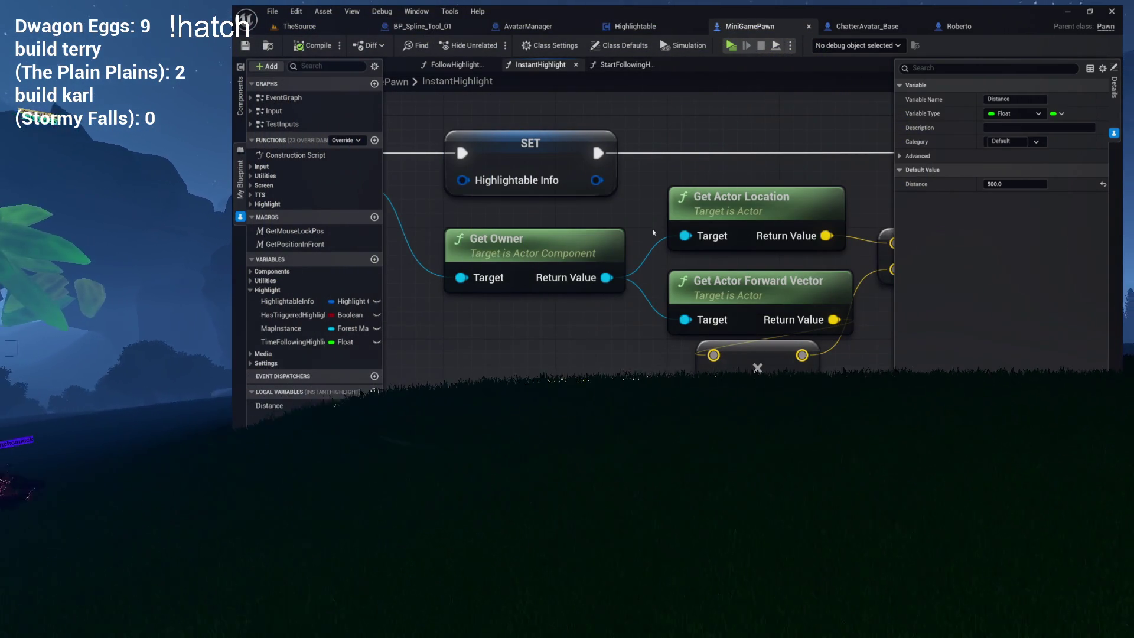
drag(653, 385, 519, 372)
click(789, 322)
mouse_move(789, 322)
mouse_down()
mouse_move(695, 334)
mouse_move(738, 349)
mouse_up()
scroll(648, 334, down, 2)
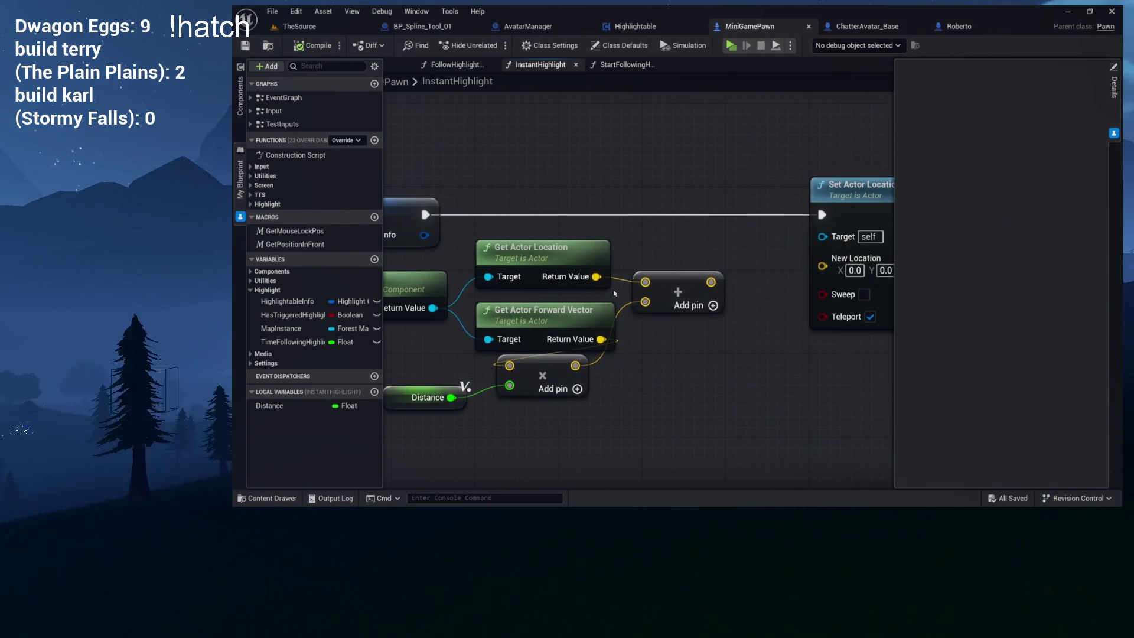
- Add a third input pin to the vector Add node
drag(675, 241, 528, 356)
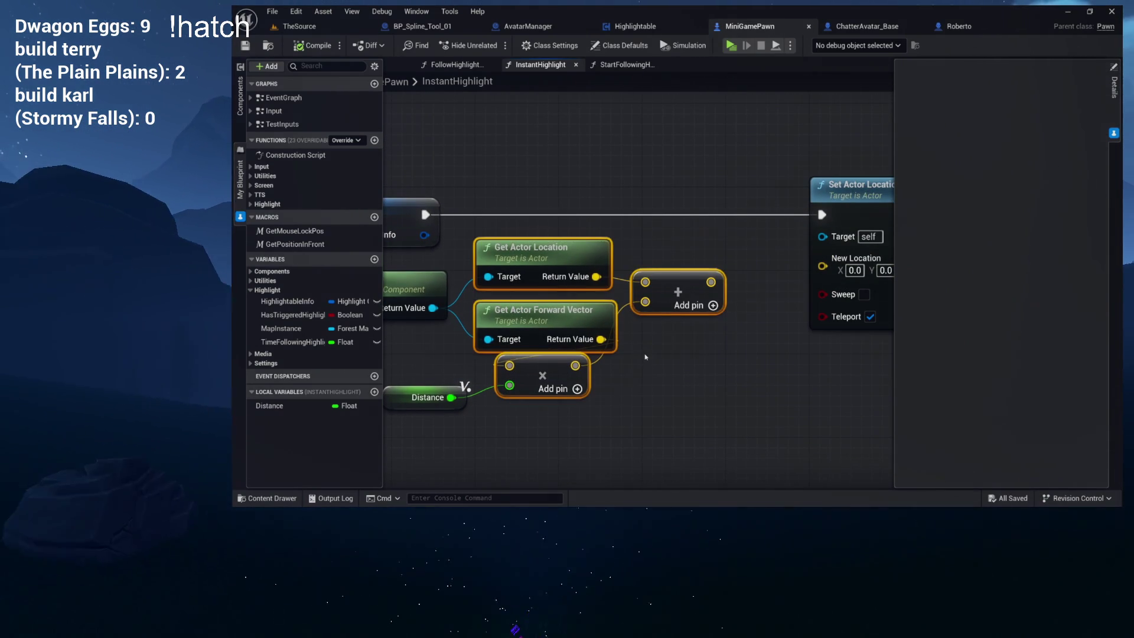
drag(646, 359, 633, 295)
click(634, 296)
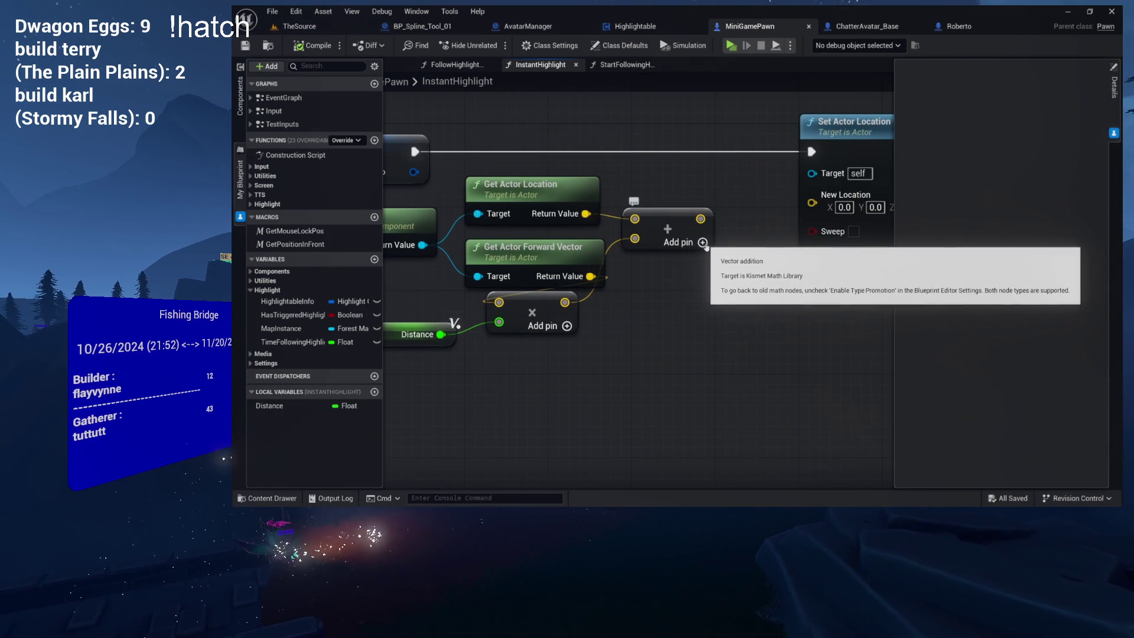
click(701, 242)
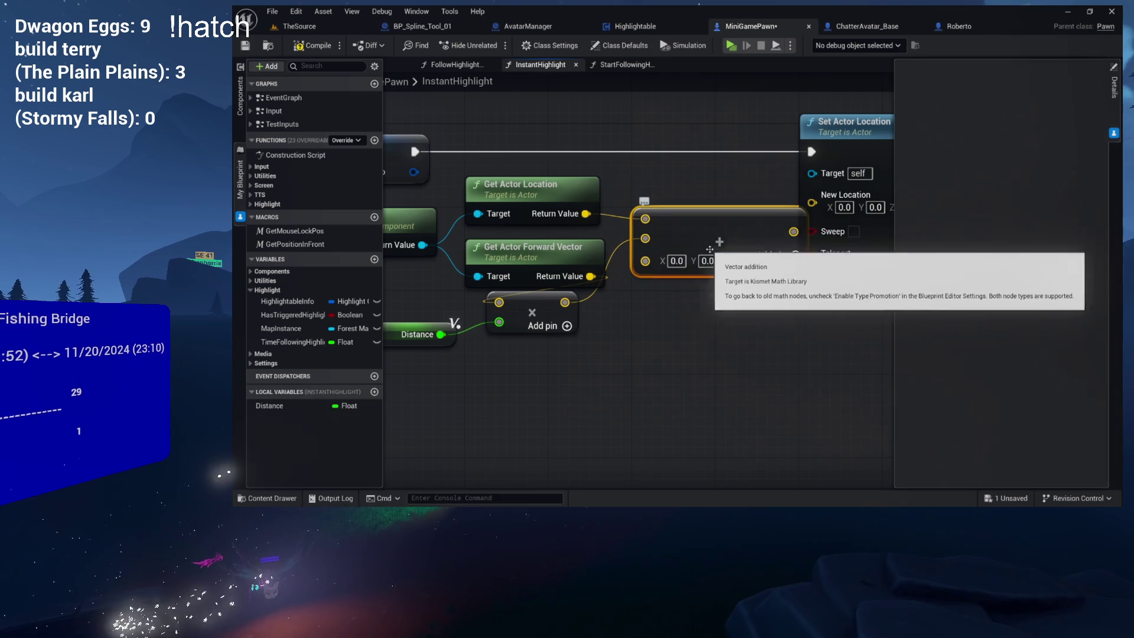
- Shift Set Actor Location right and set the Add node's third input to X 0, Y 0, Z 100.0
mouse_move(732, 166)
mouse_down()
mouse_move(594, 162)
mouse_move(509, 182)
mouse_up()
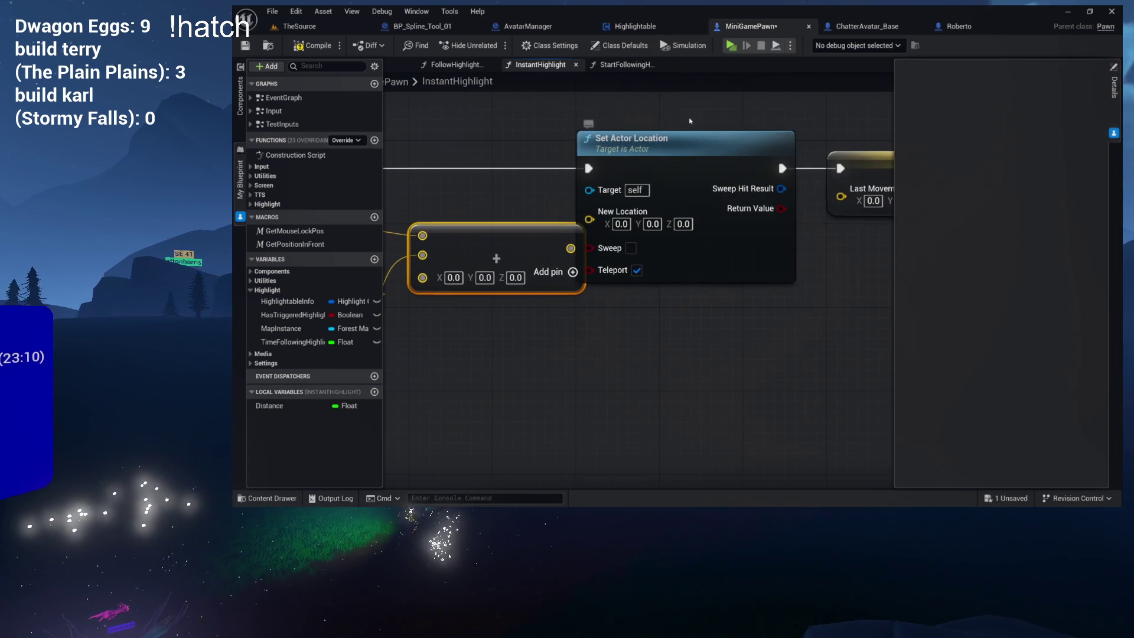
click(765, 153)
drag(764, 152, 852, 152)
drag(613, 197, 758, 180)
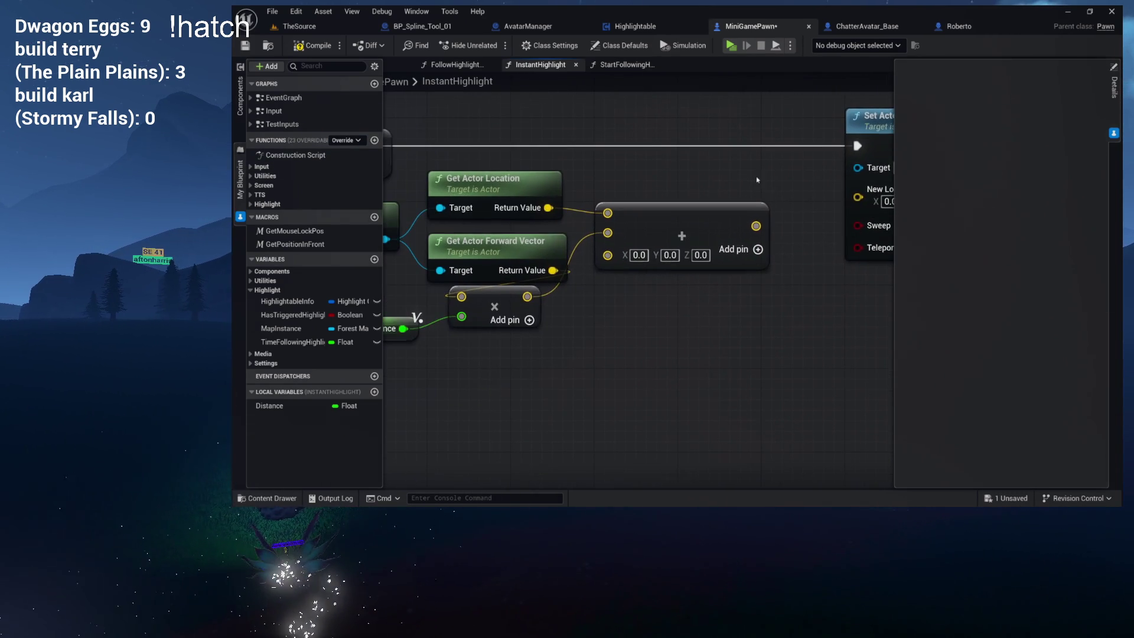
click(694, 215)
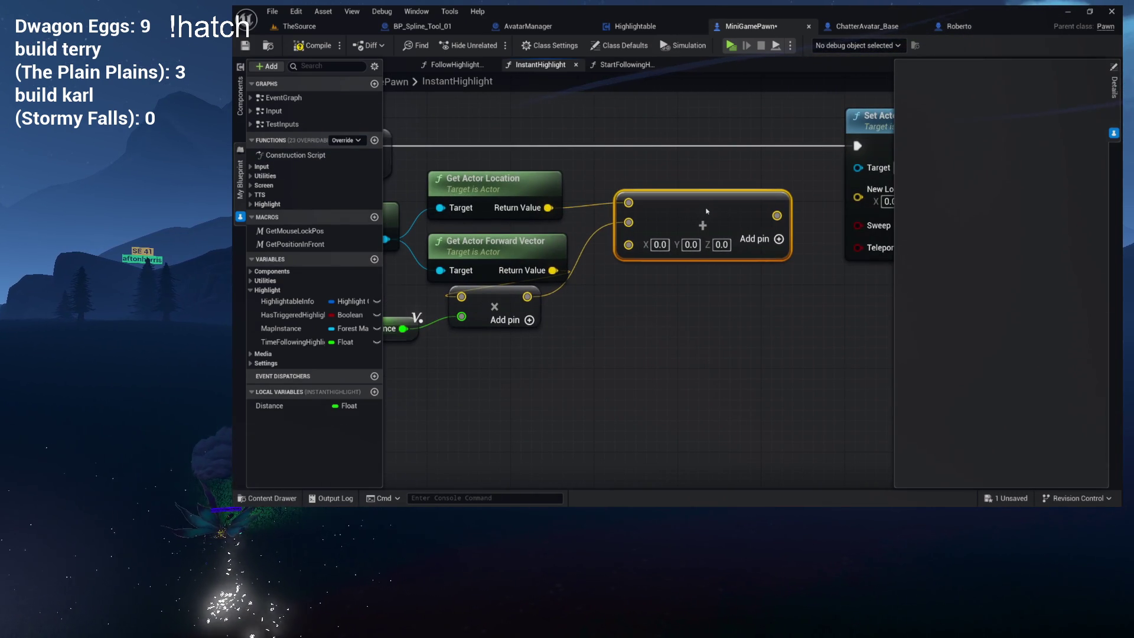
drag(702, 223, 739, 181)
click(695, 200)
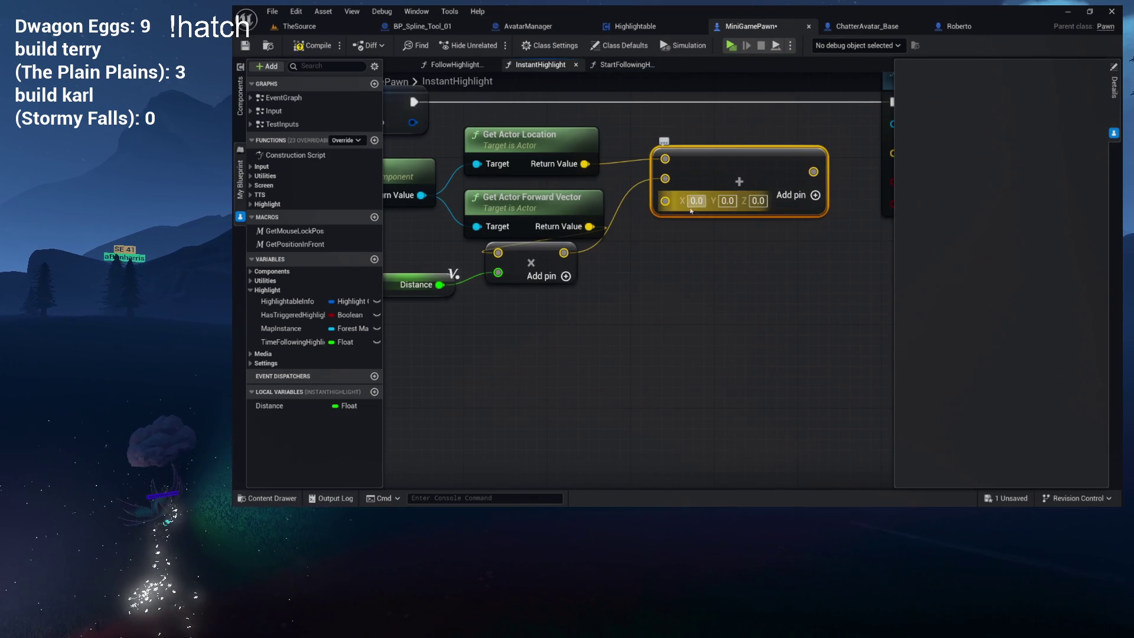
click(758, 201)
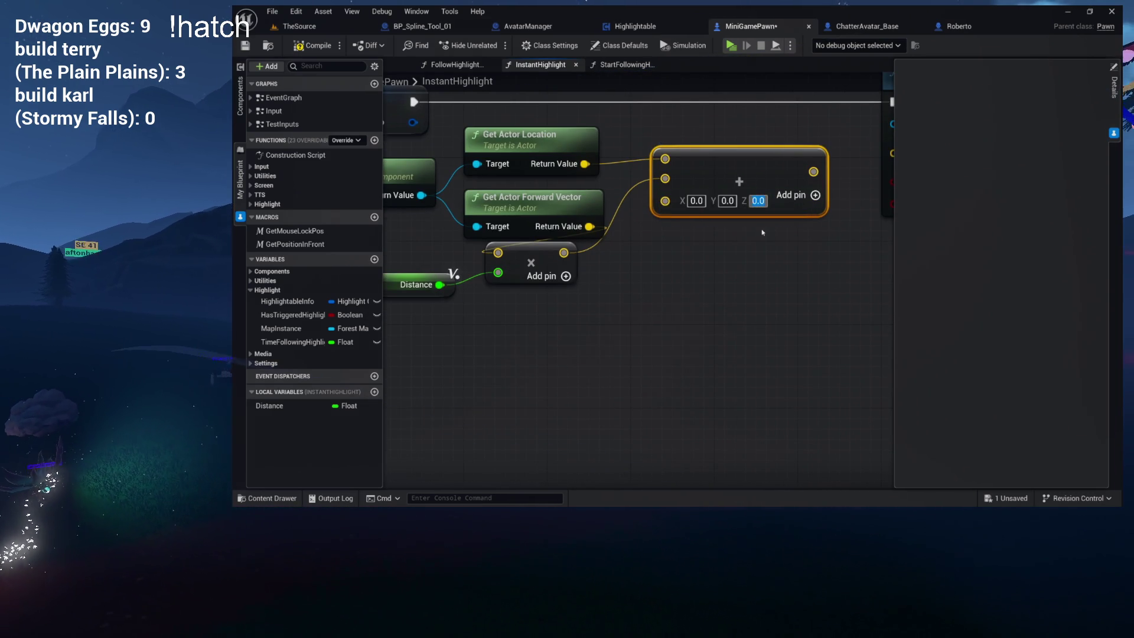
drag(758, 229, 615, 278)
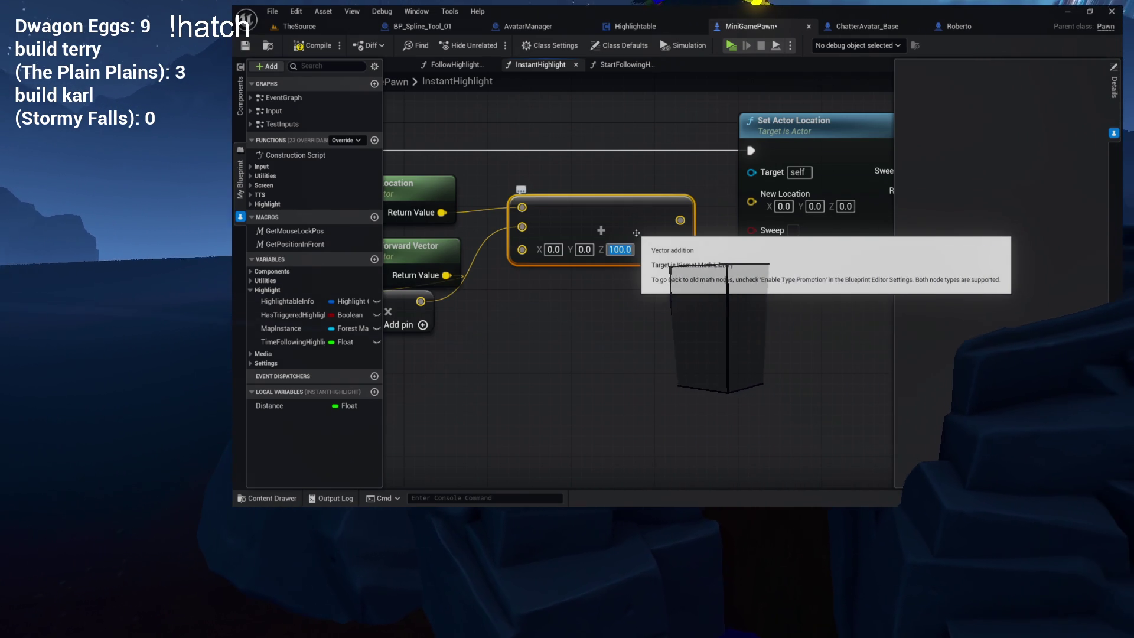
- Wire the summed vector into Set Actor Location's New Location
drag(622, 219, 693, 192)
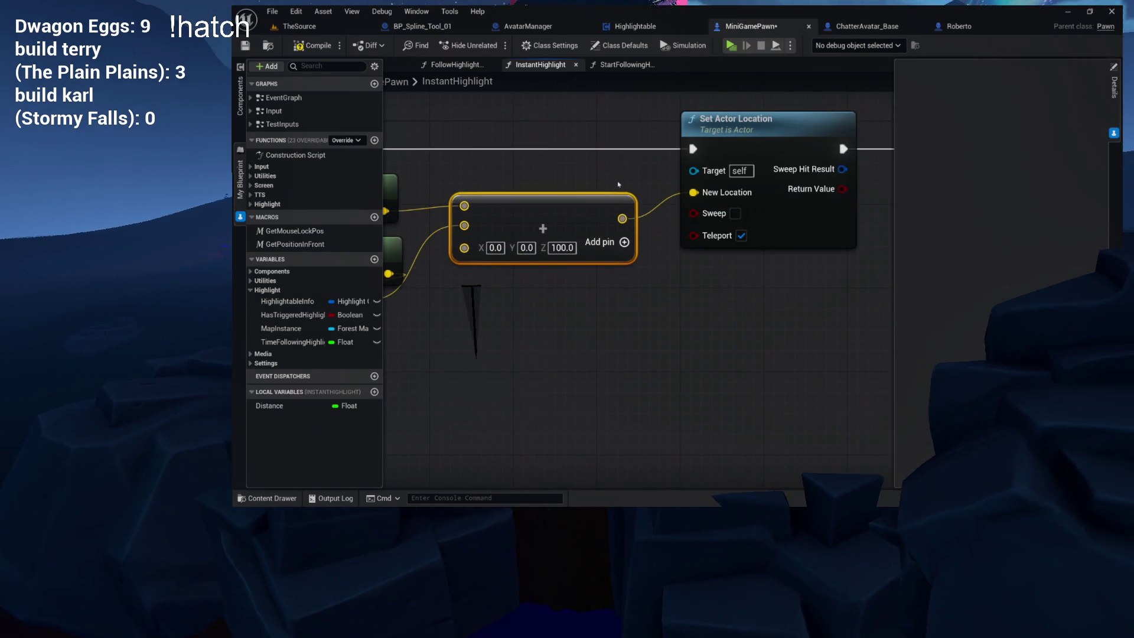
click(880, 198)
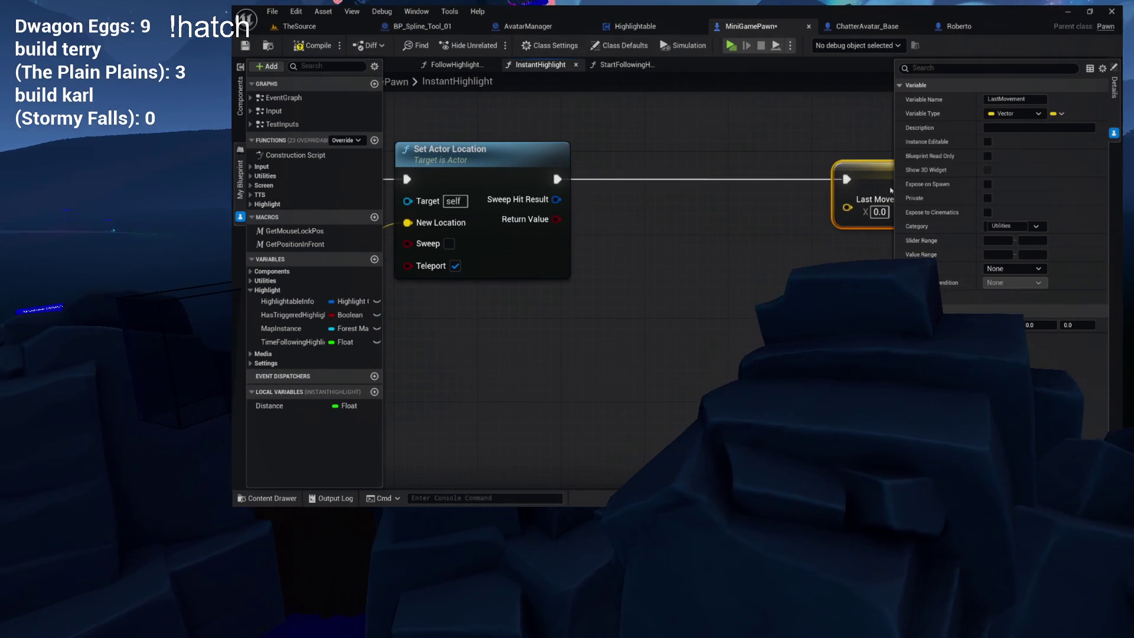
mouse_move(692, 189)
mouse_down()
mouse_move(816, 191)
mouse_move(713, 194)
mouse_up()
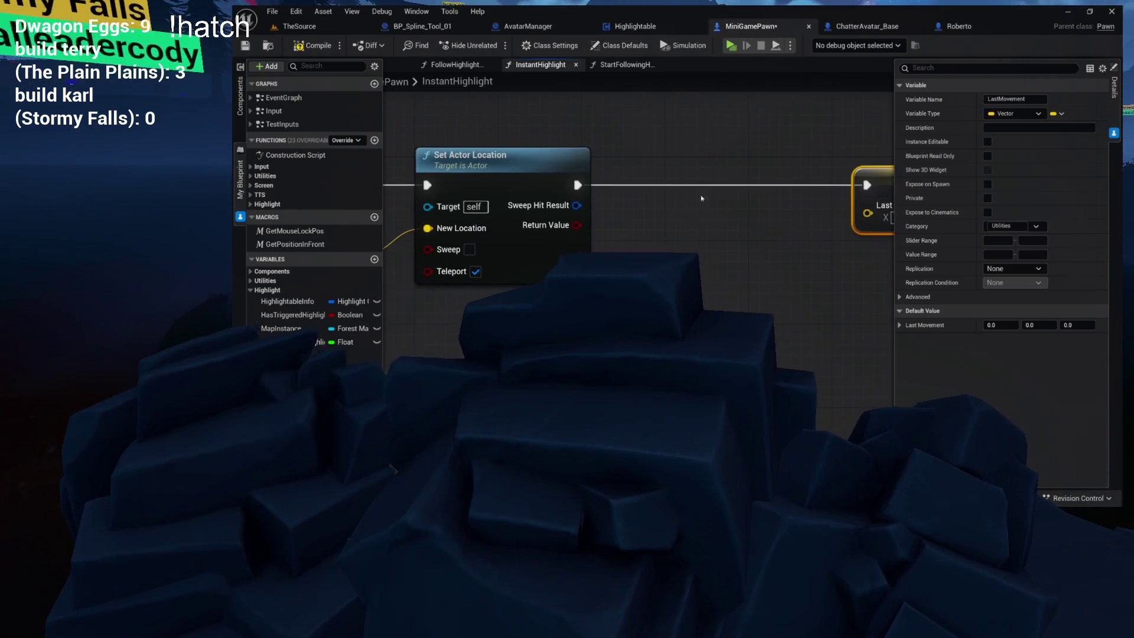
click(502, 157)
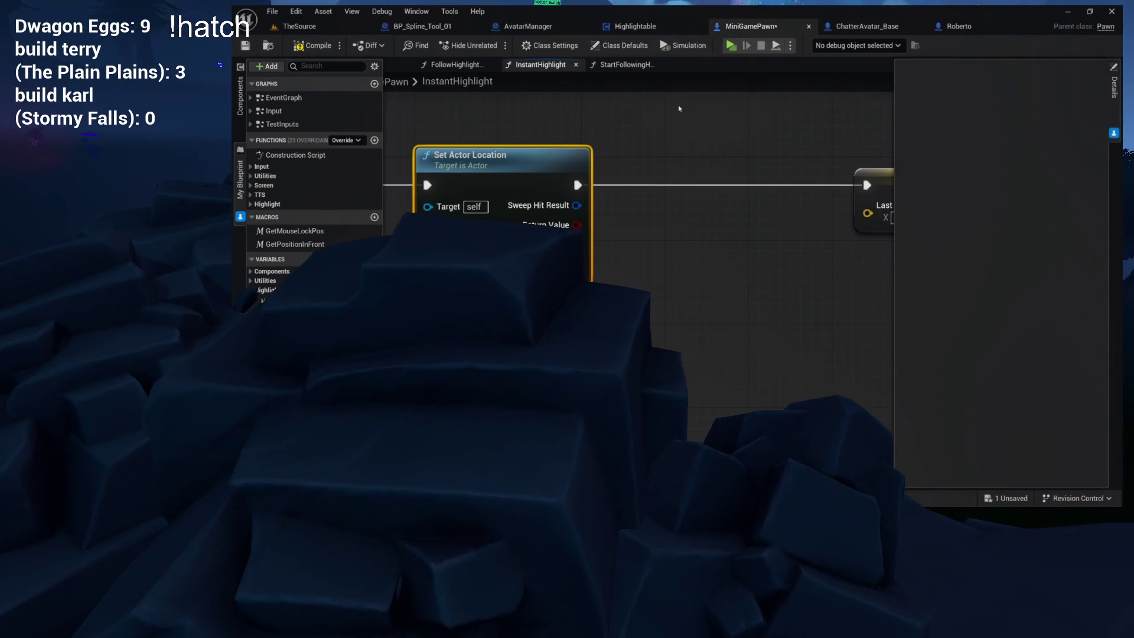
- Add a Set Actor Rotation node and have the Last Movement setter run after it
right_click(650, 141)
text(set ac)
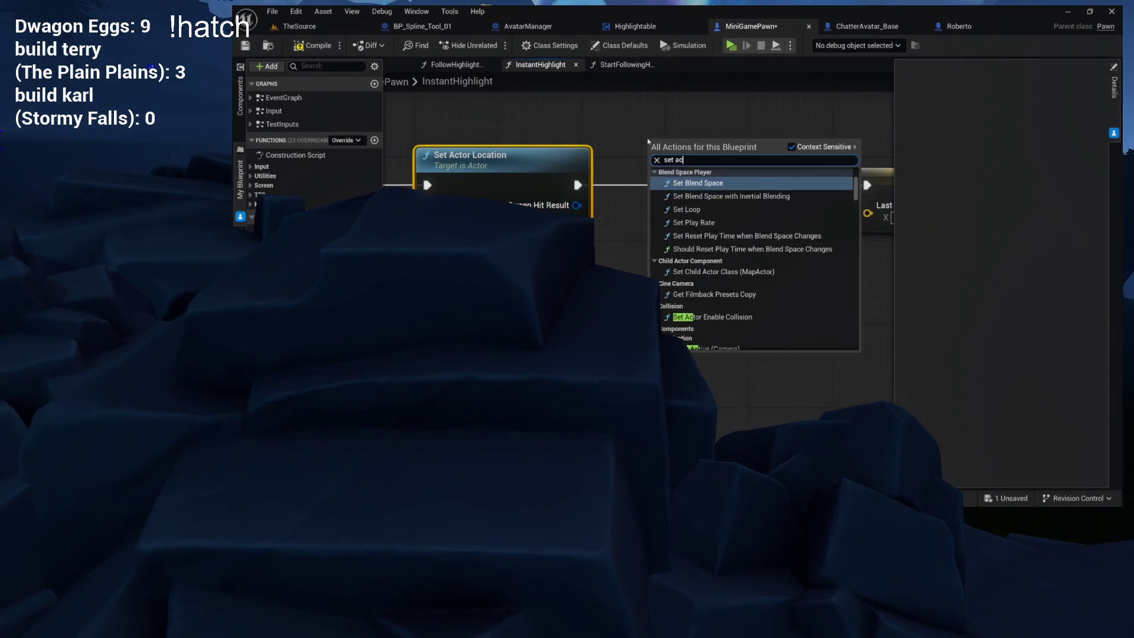
text(tor rotation)
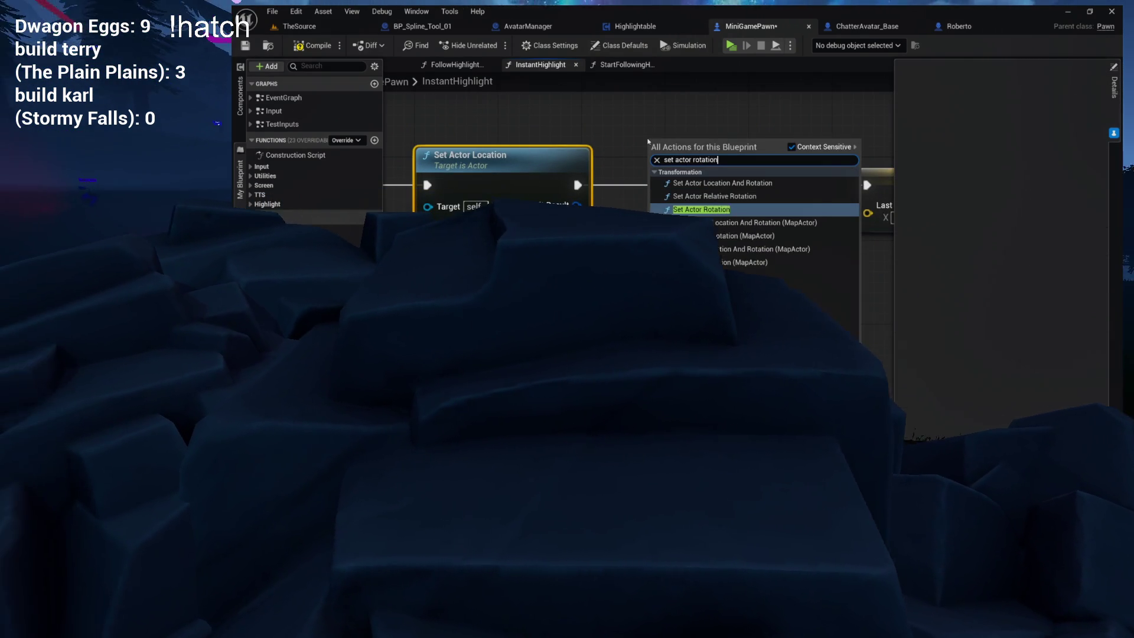
key(Return)
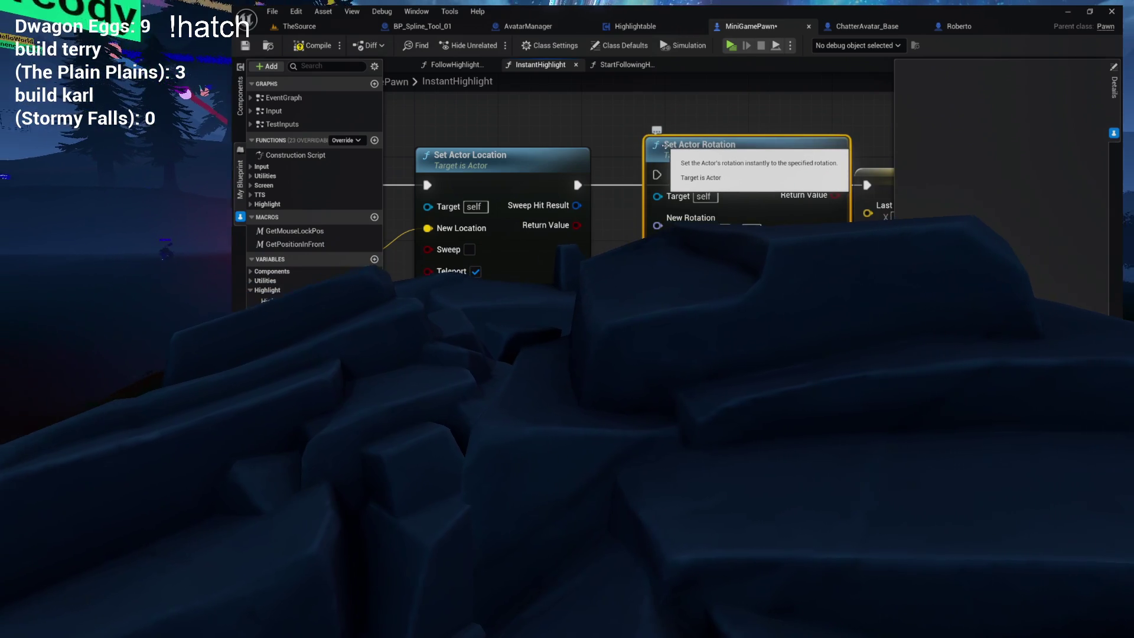
mouse_move(738, 148)
mouse_down()
mouse_move(717, 168)
mouse_move(590, 160)
mouse_up()
drag(727, 177, 787, 177)
click(546, 192)
drag(546, 192, 574, 188)
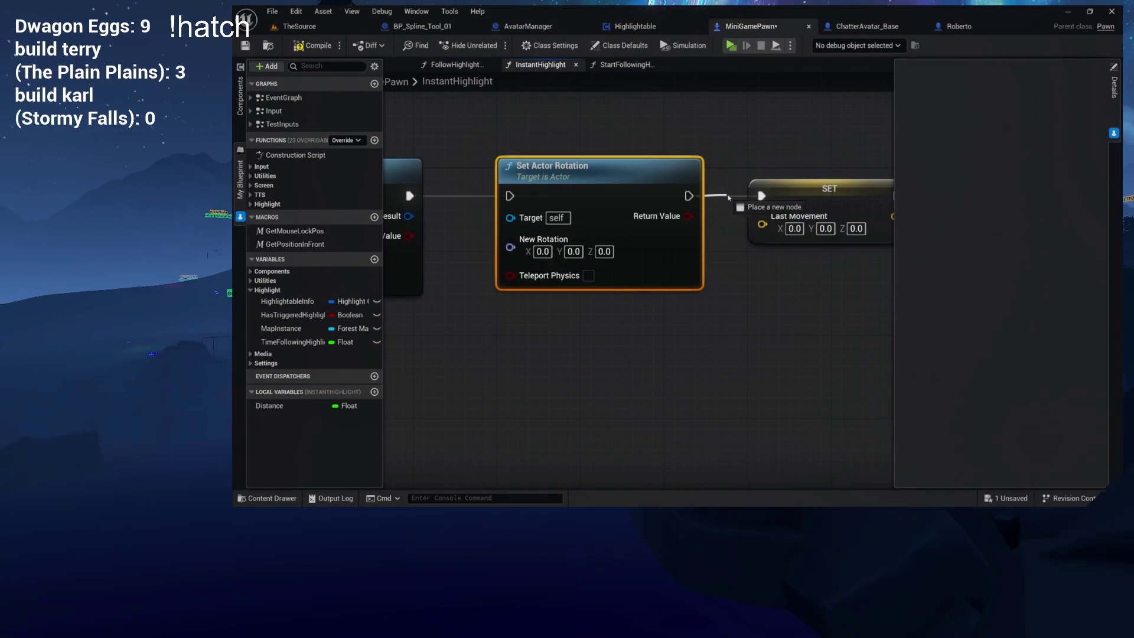
drag(724, 197, 761, 195)
- Connect Set Actor Location's exec output to Set Actor Rotation
drag(405, 199, 515, 199)
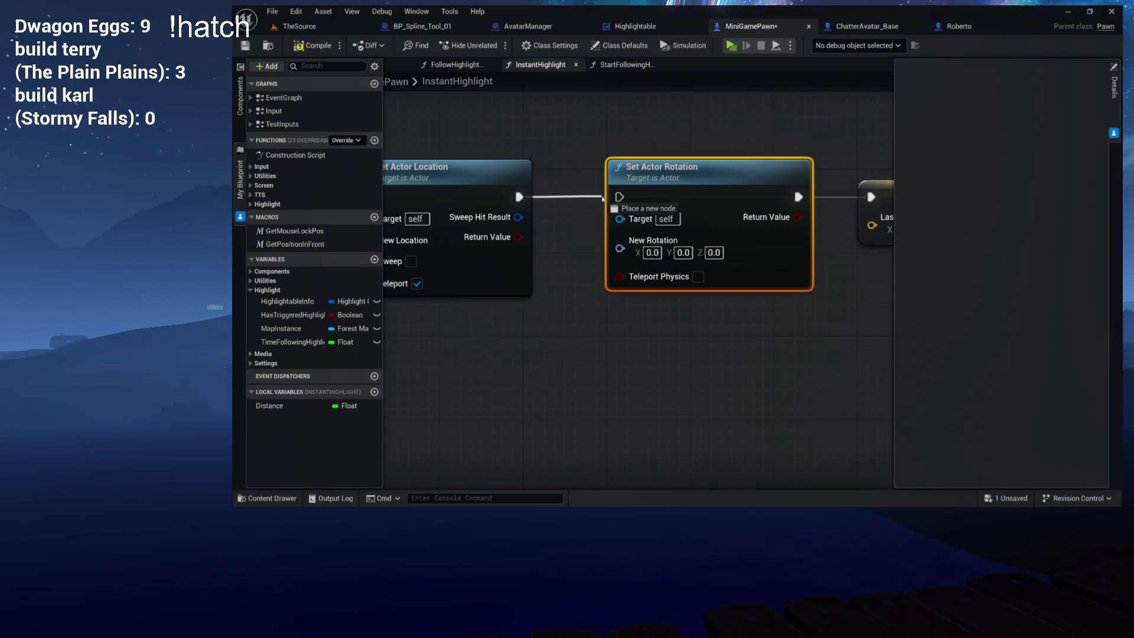
drag(600, 199, 619, 197)
drag(463, 175, 603, 174)
click(603, 175)
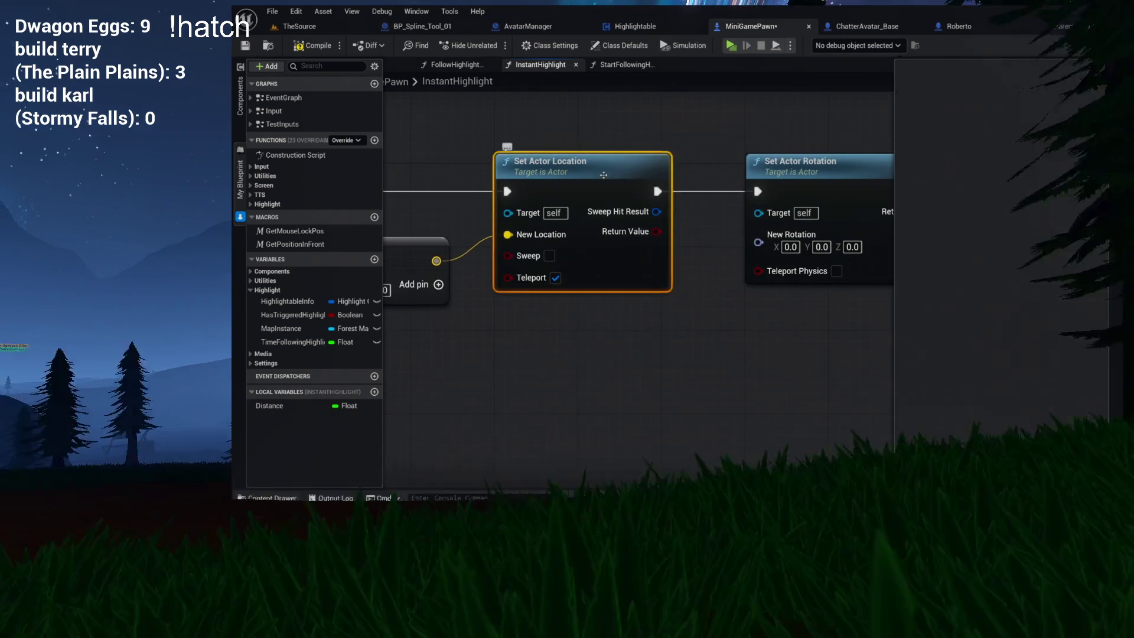
drag(479, 305, 638, 298)
mouse_move(413, 293)
mouse_down()
mouse_move(576, 280)
mouse_move(554, 269)
mouse_move(630, 256)
mouse_up()
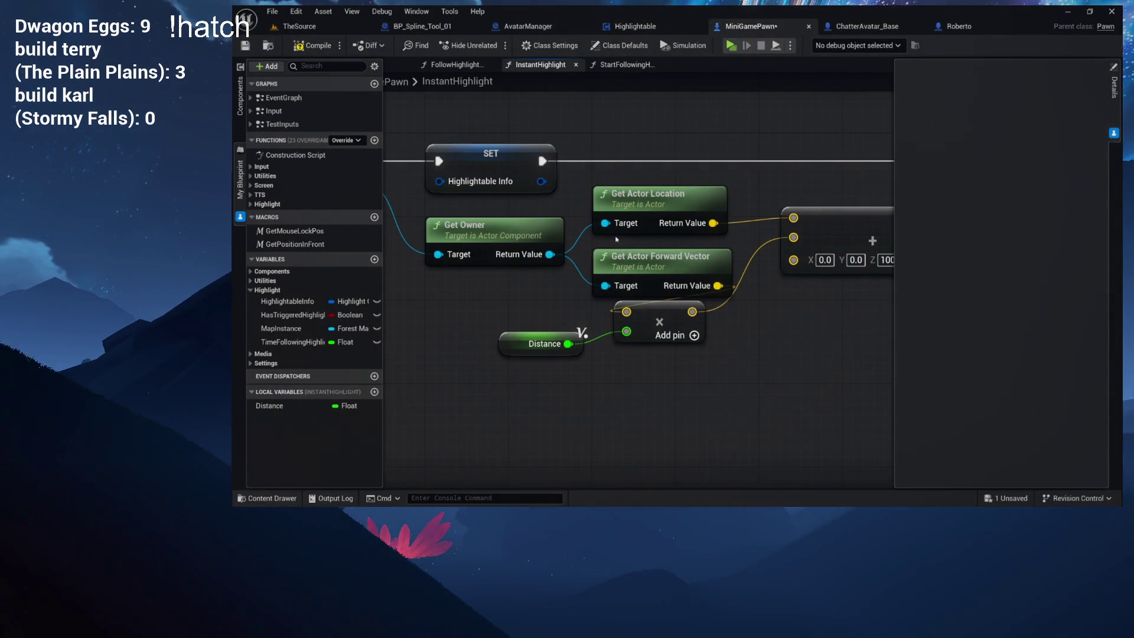
- Review the location nodes, then drag from Set Actor Rotation's New Rotation pin to list rotator actions
mouse_move(429, 231)
mouse_down()
mouse_move(400, 240)
mouse_move(572, 250)
mouse_up()
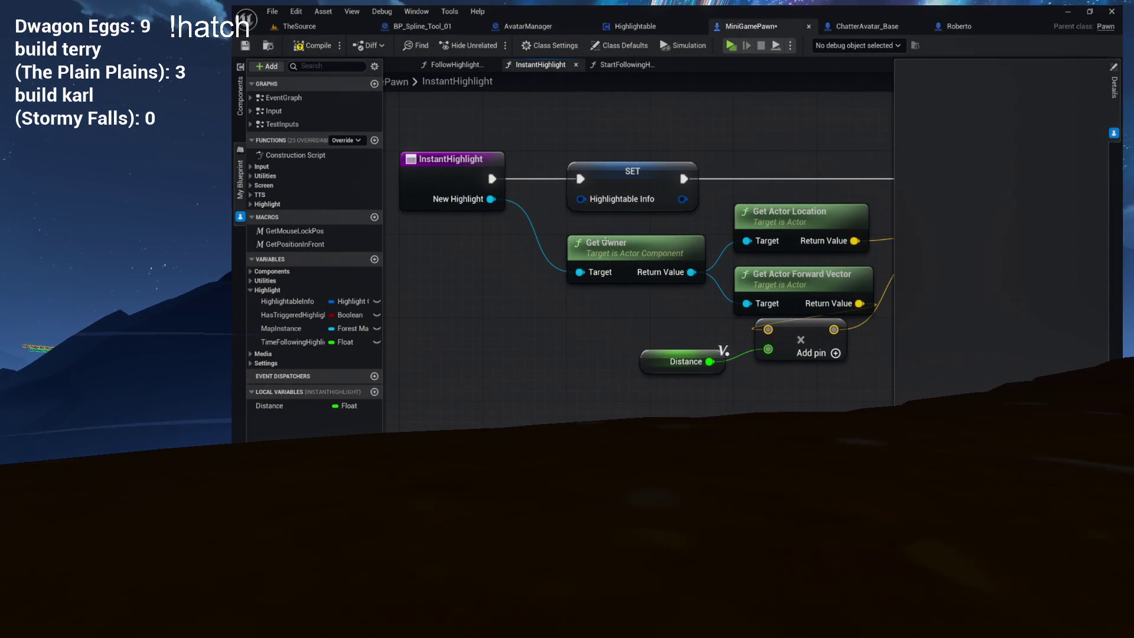
click(577, 255)
drag(697, 260, 627, 260)
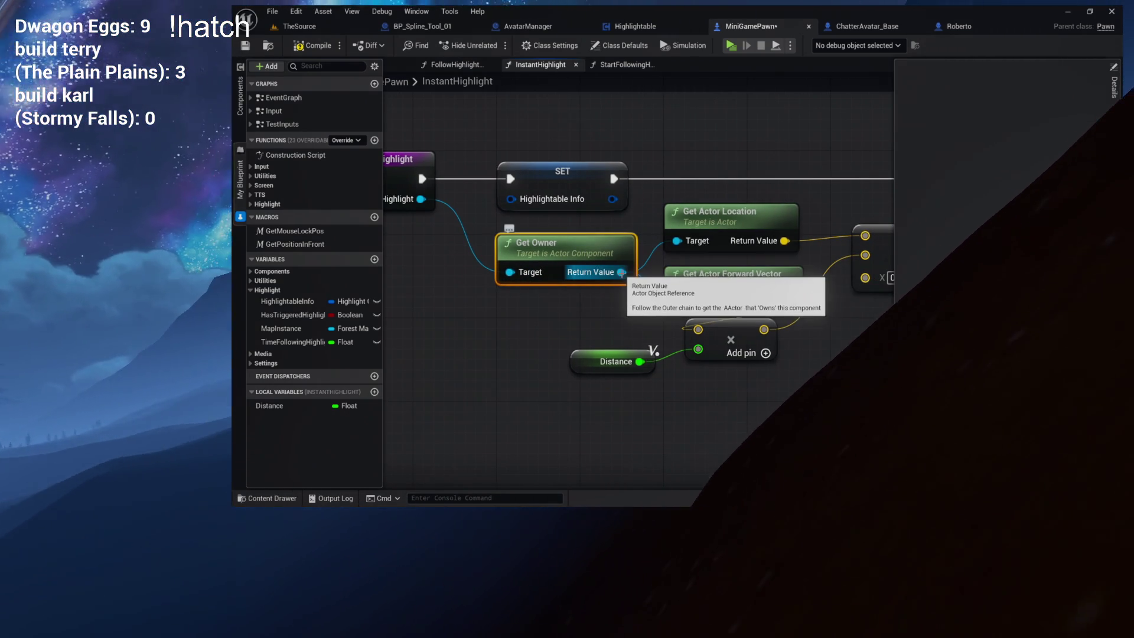
drag(622, 273, 281, 256)
mouse_move(413, 266)
mouse_down()
mouse_move(301, 240)
mouse_move(701, 250)
mouse_up()
mouse_move(532, 266)
mouse_down()
mouse_move(708, 266)
mouse_move(401, 253)
mouse_up()
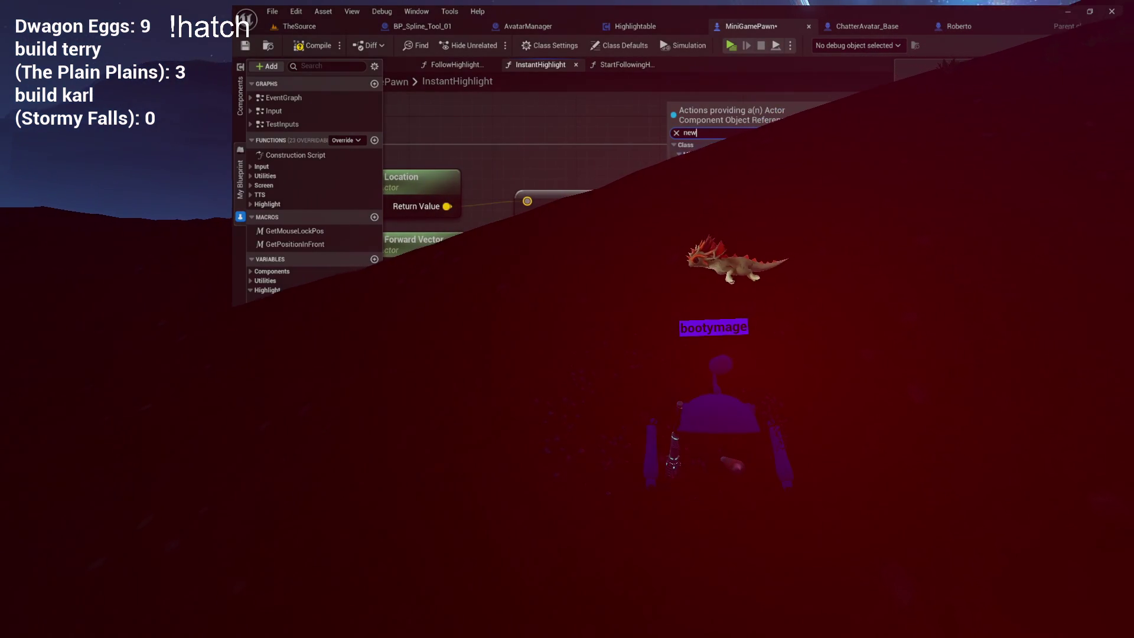
drag(531, 177, 590, 167)
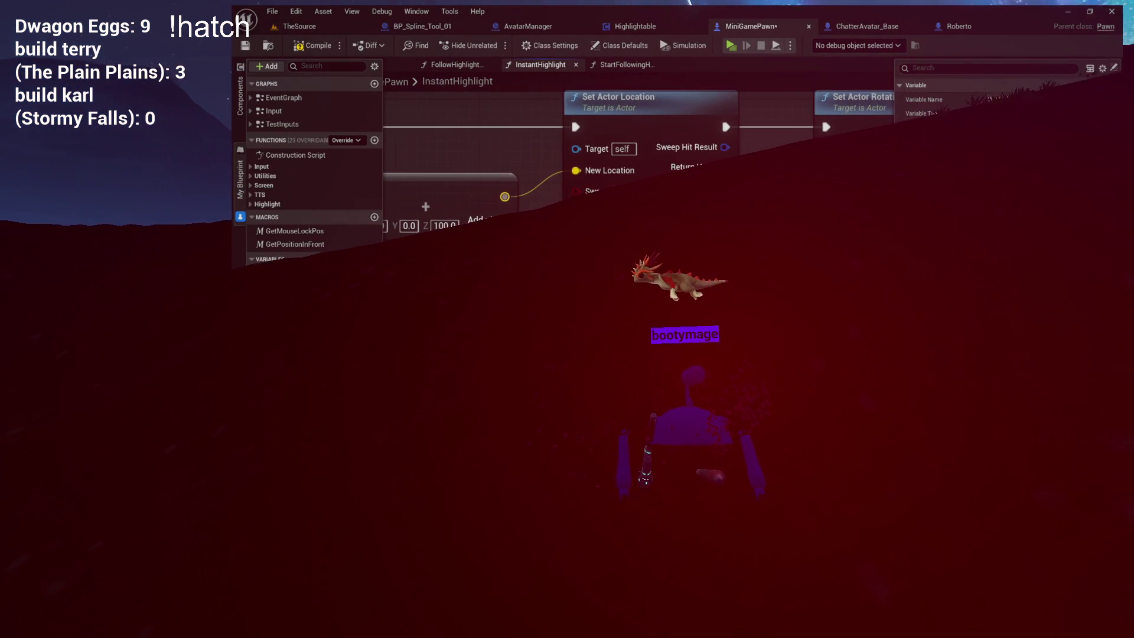
mouse_move(571, 116)
mouse_down()
mouse_move(546, 138)
mouse_move(461, 145)
mouse_move(526, 153)
mouse_up()
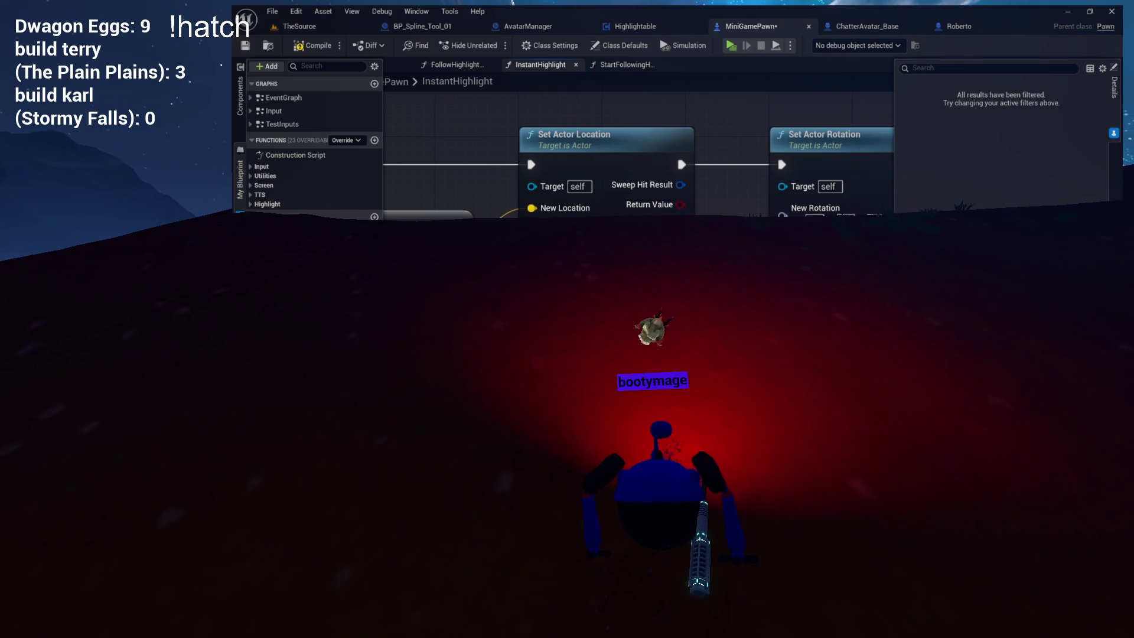
mouse_move(527, 154)
mouse_down()
mouse_move(420, 183)
mouse_move(364, 179)
mouse_move(449, 185)
mouse_move(374, 163)
mouse_move(607, 165)
mouse_up()
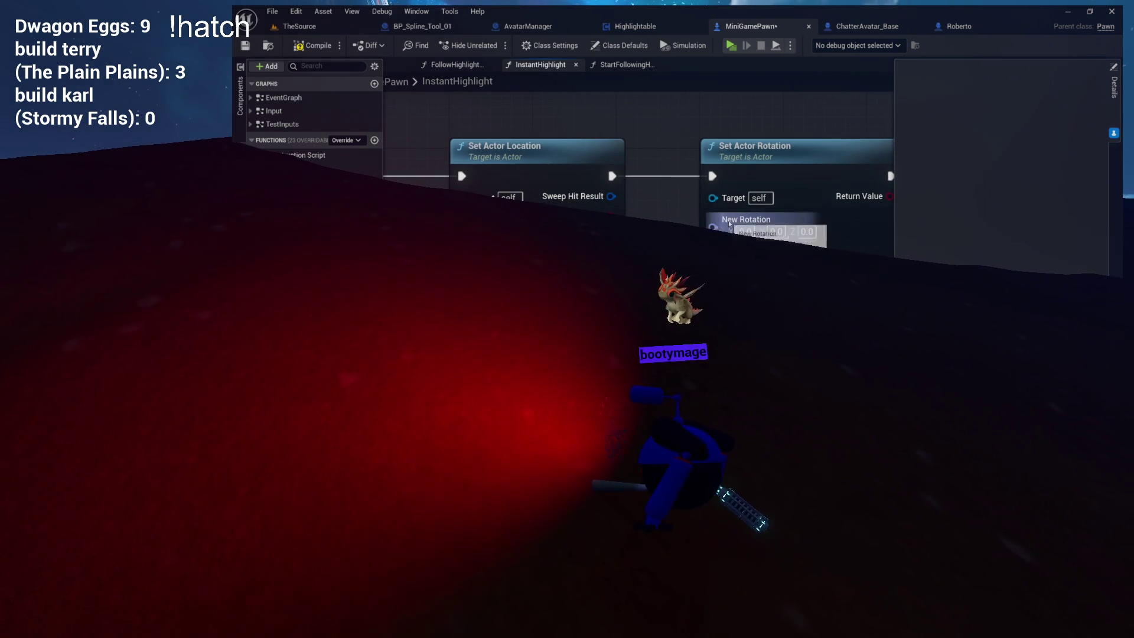
drag(713, 228, 802, 116)
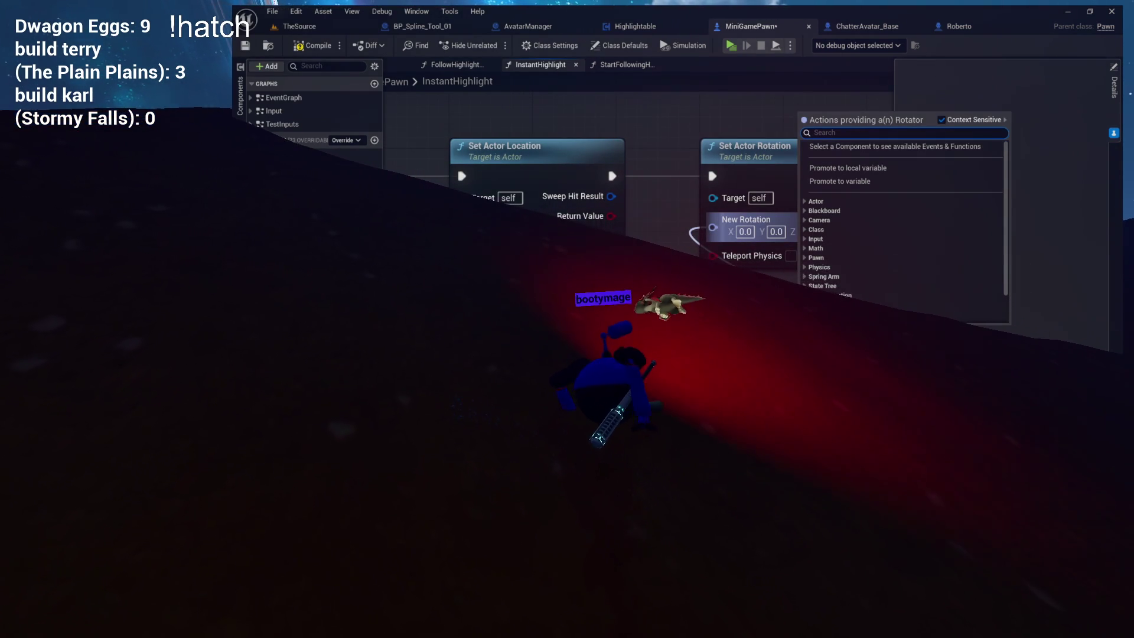
- Feed New Rotation from a Find Look at Rotation node and supply the pawn's own actor location as Start
text(look)
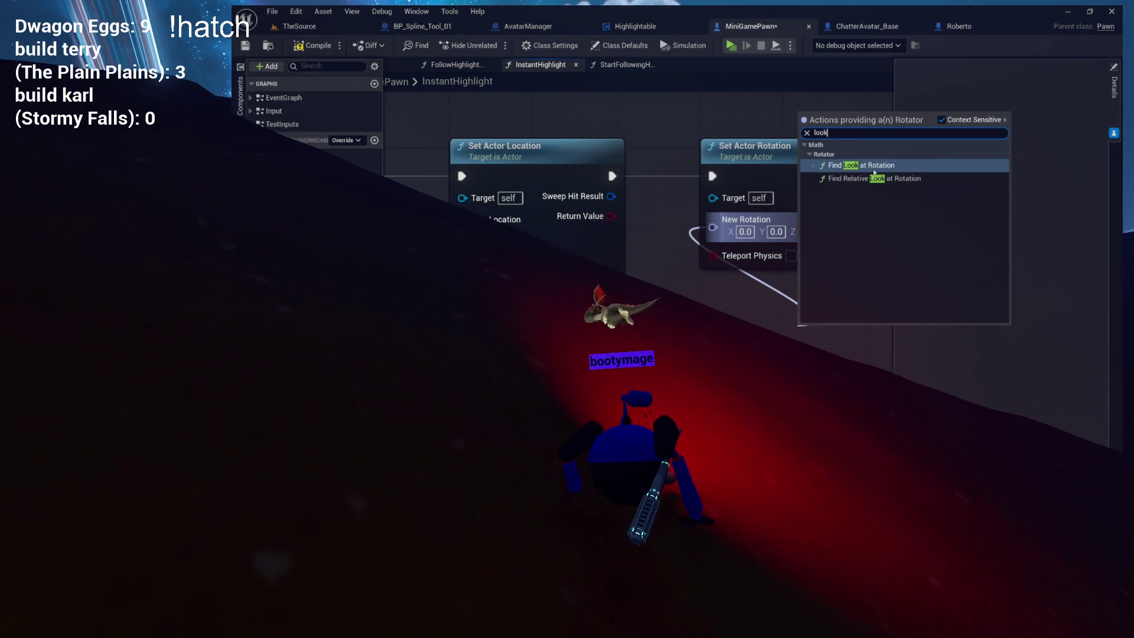
key(Return)
drag(849, 329, 776, 308)
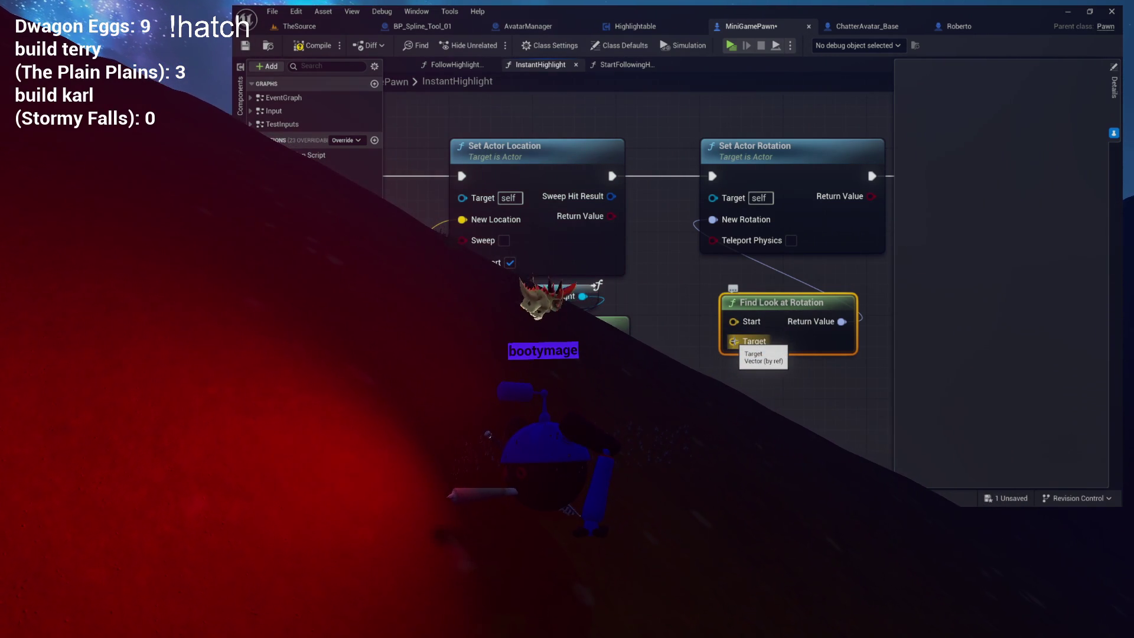
mouse_move(684, 341)
mouse_down()
mouse_move(715, 326)
mouse_move(686, 322)
mouse_move(752, 284)
mouse_up()
drag(657, 284, 661, 442)
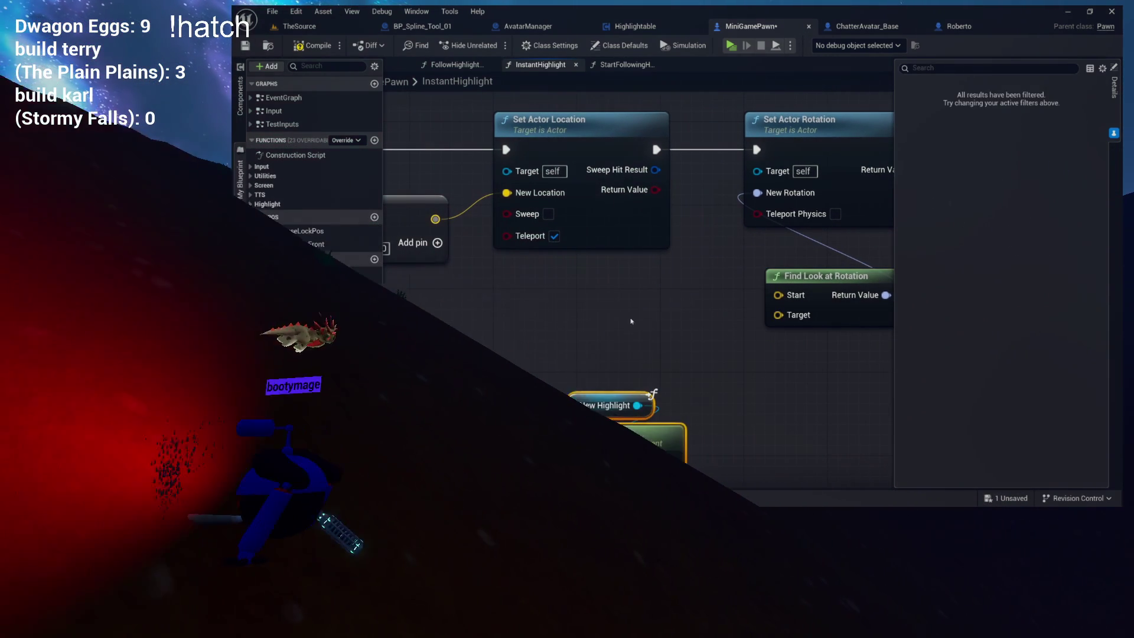
drag(788, 295, 642, 99)
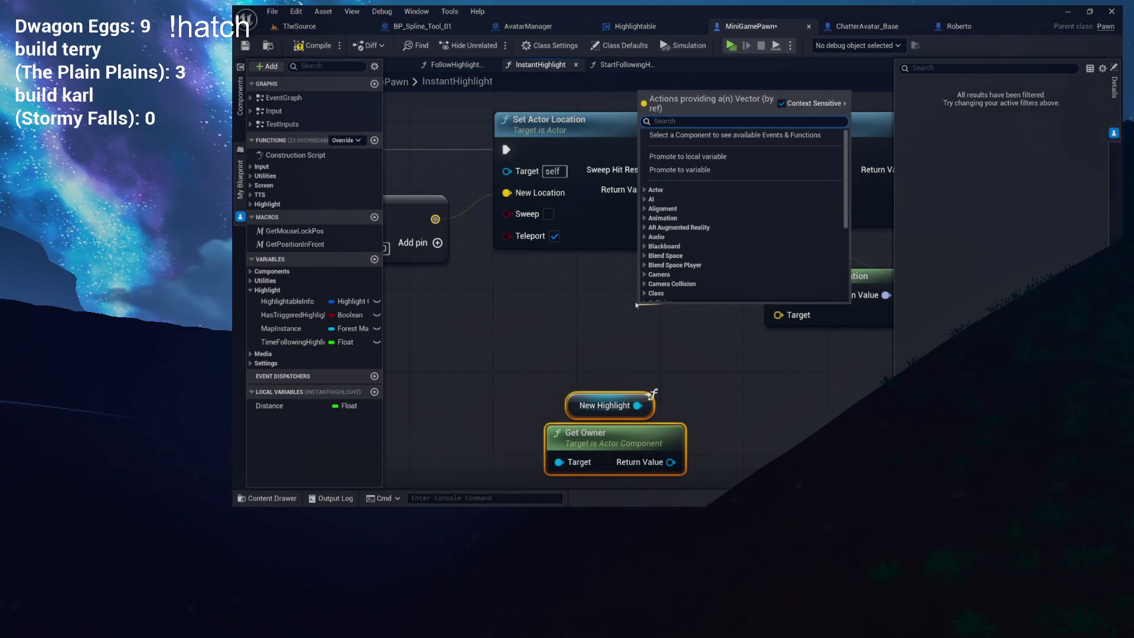
text(actor)
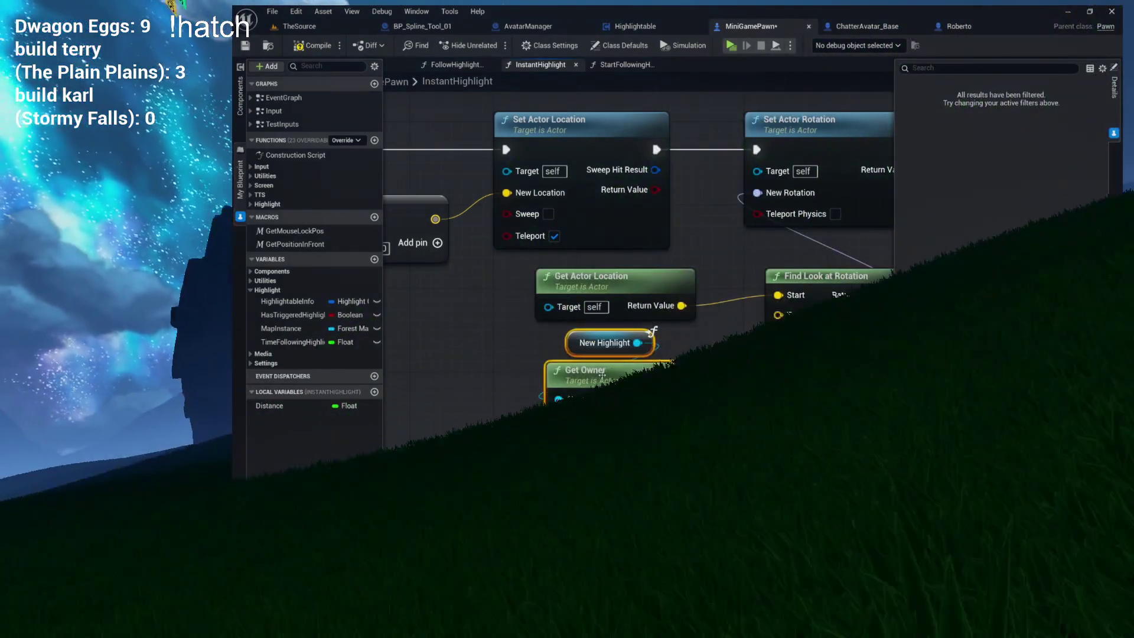
- Use Get Owner's Get Actor Location as the look-at Target and enable Teleport Physics
drag(657, 405, 718, 397)
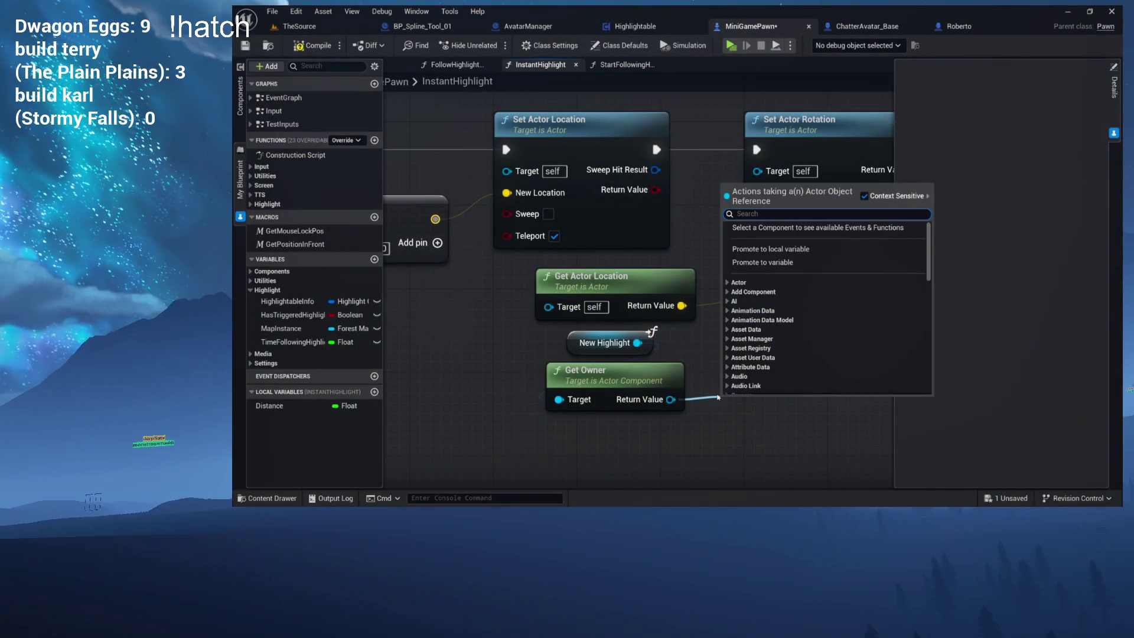
text(get actor location)
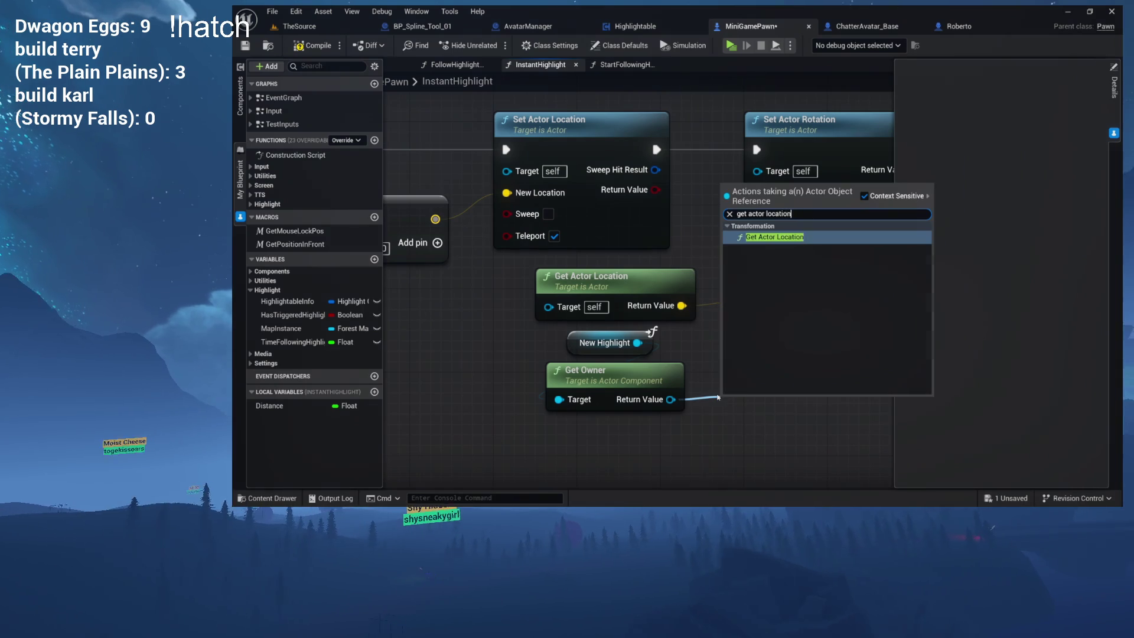
key(Return)
drag(771, 402, 615, 424)
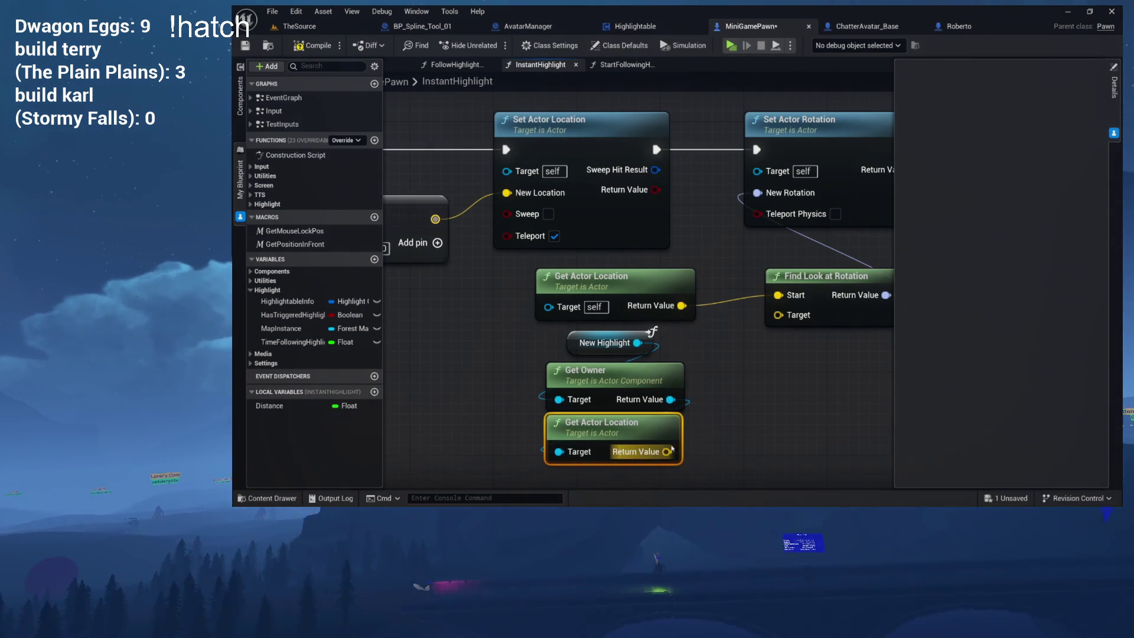
drag(776, 321, 609, 379)
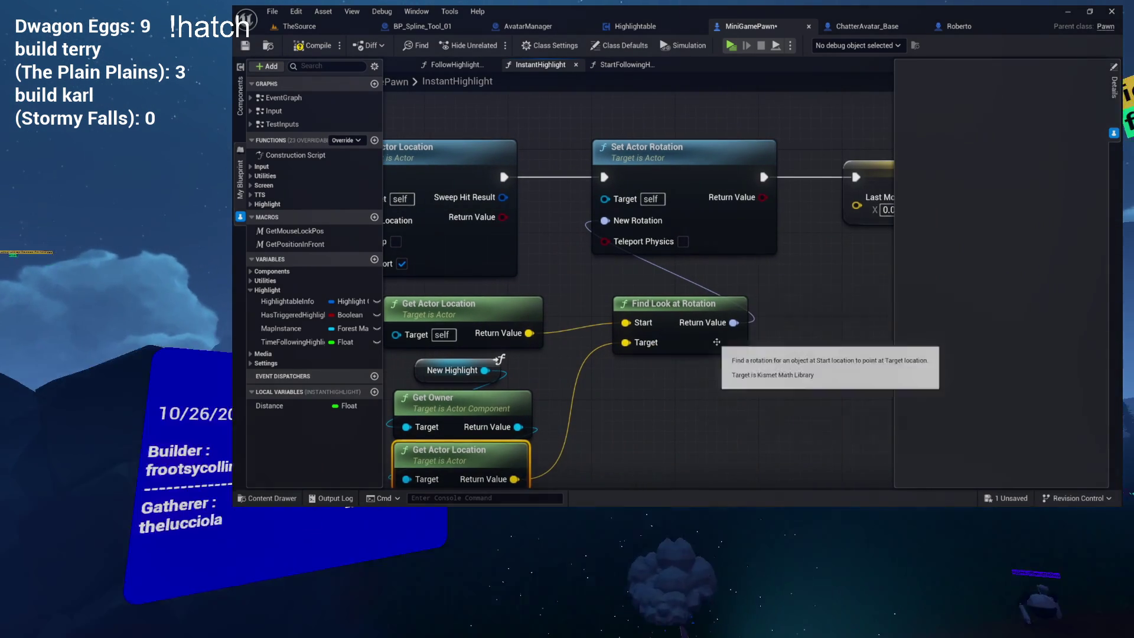
drag(592, 249, 707, 260)
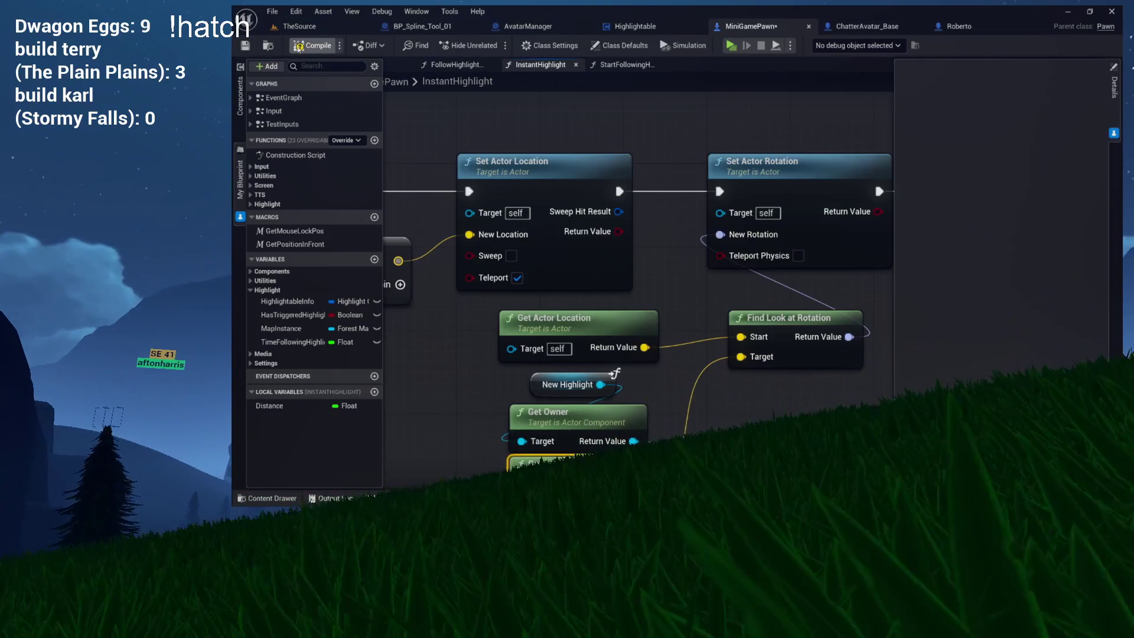
click(799, 256)
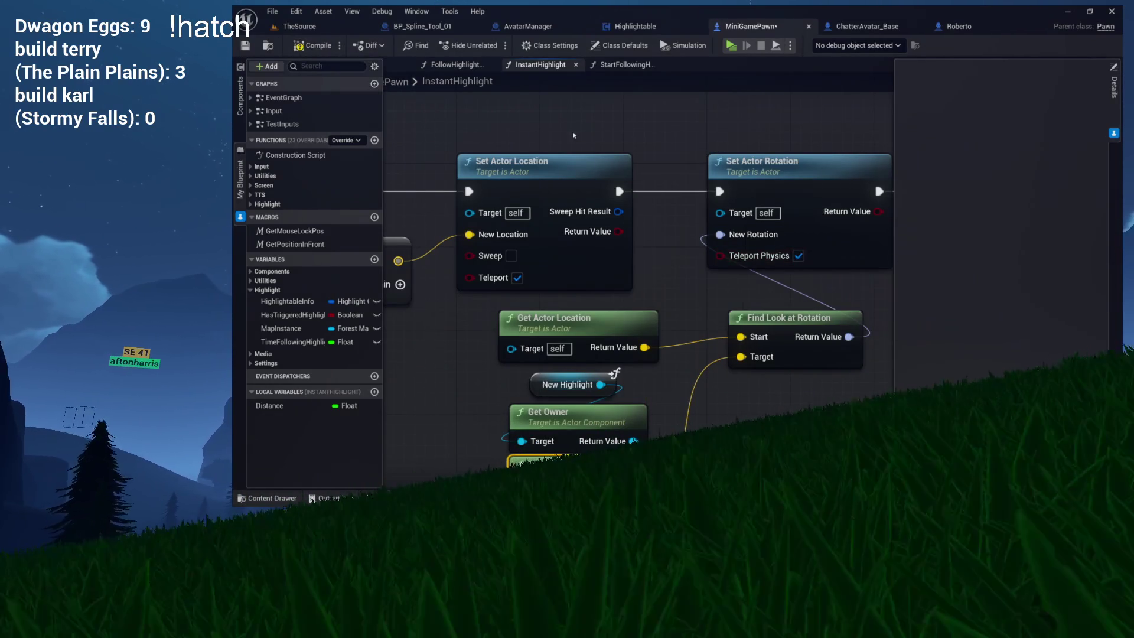
mouse_move(800, 142)
mouse_down()
mouse_move(645, 159)
mouse_move(882, 159)
mouse_move(906, 43)
mouse_up()
mouse_move(771, 311)
mouse_down()
mouse_move(732, 224)
mouse_move(709, 225)
mouse_move(730, 225)
mouse_up()
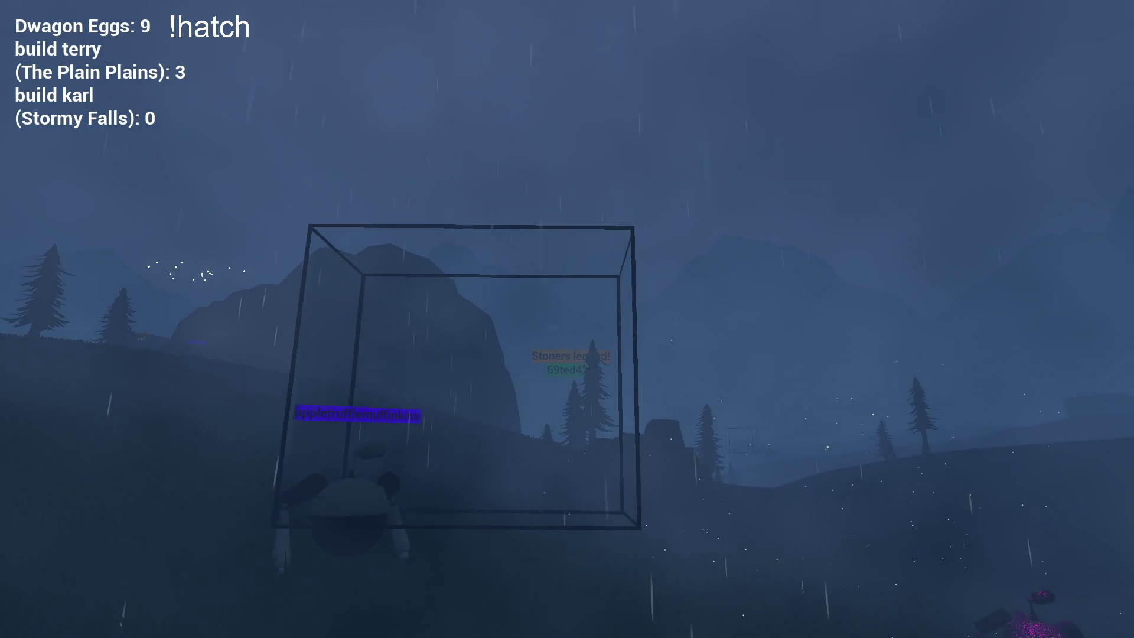
key(w)
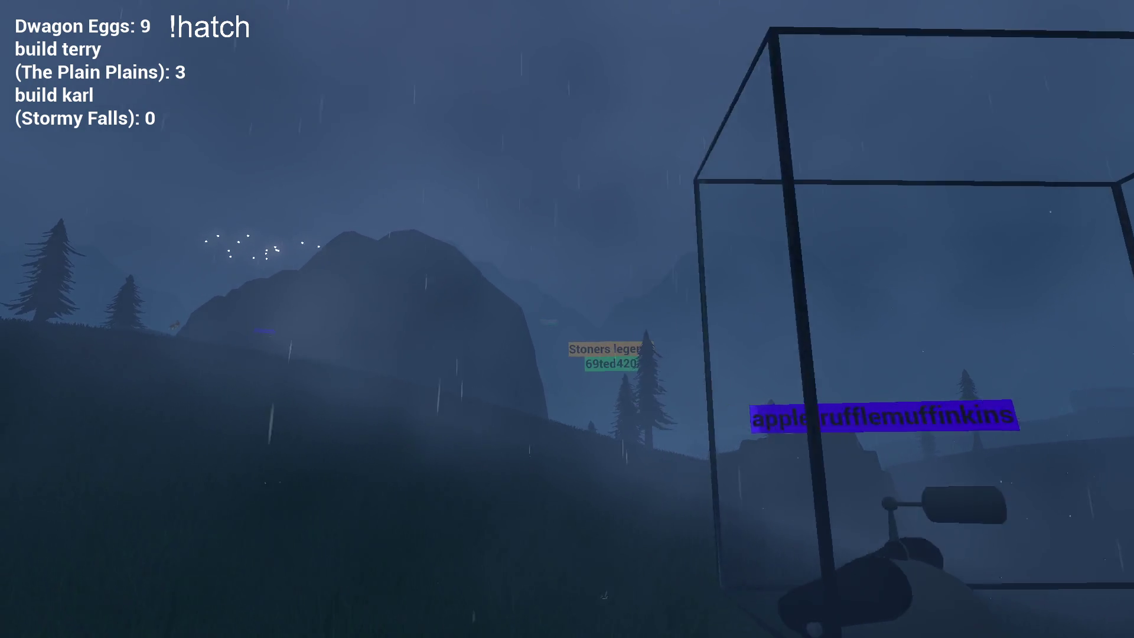
key(w)
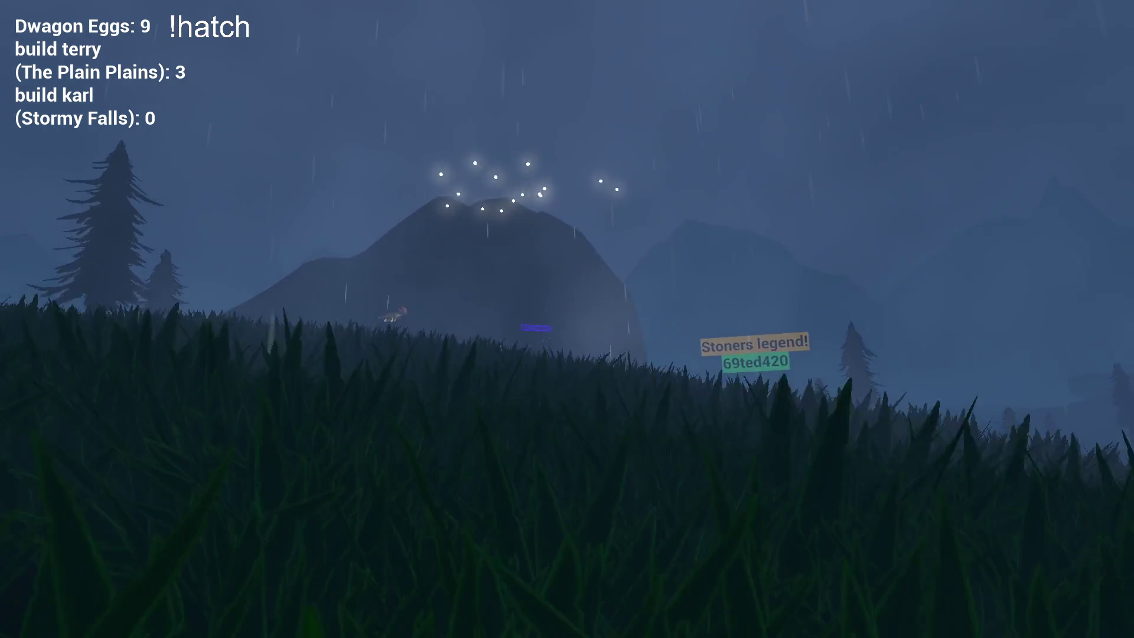
key(w)
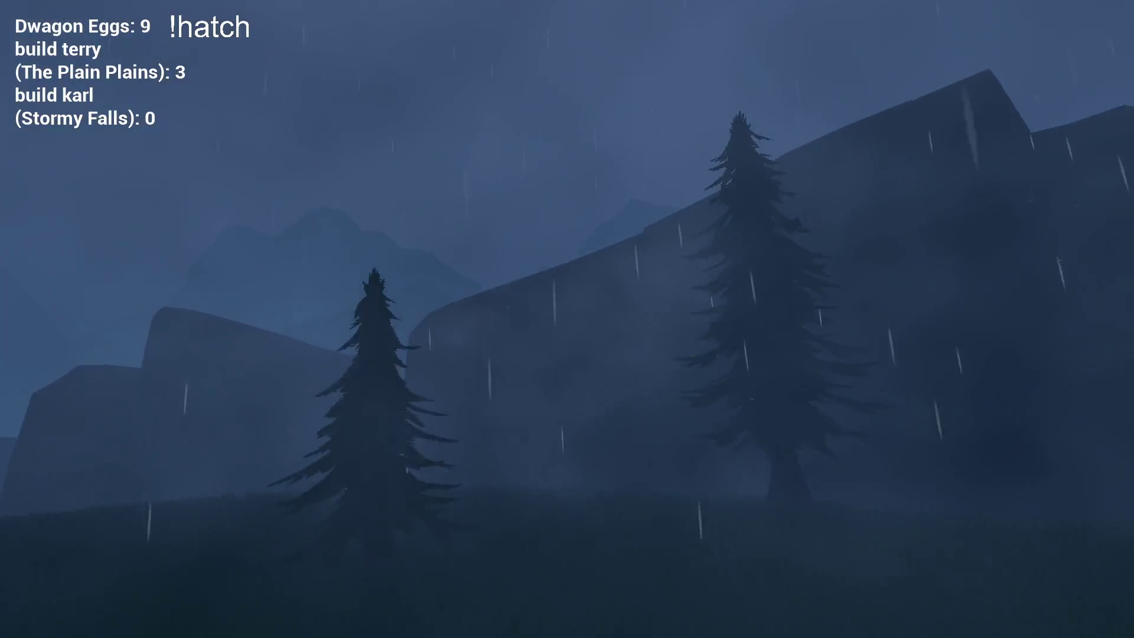
key(w)
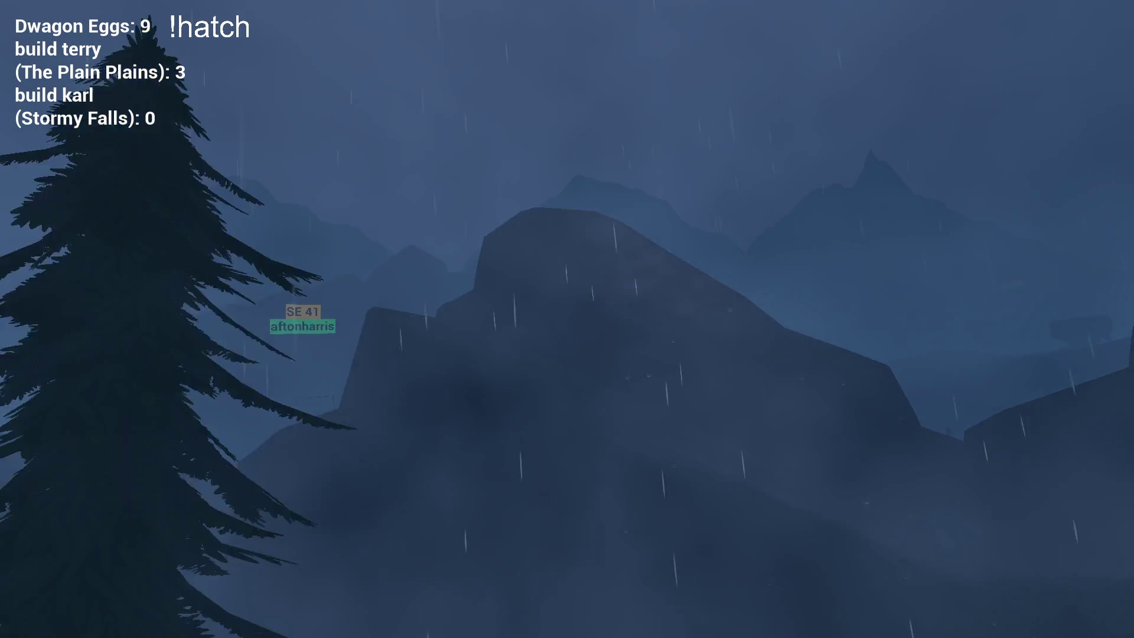
key(w)
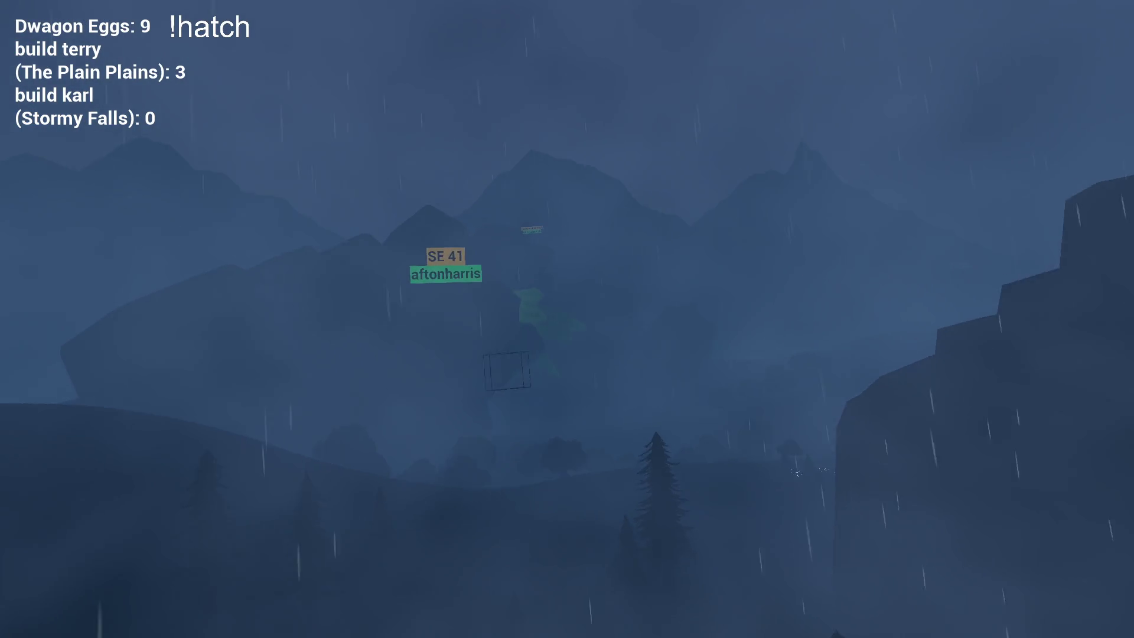
key(w)
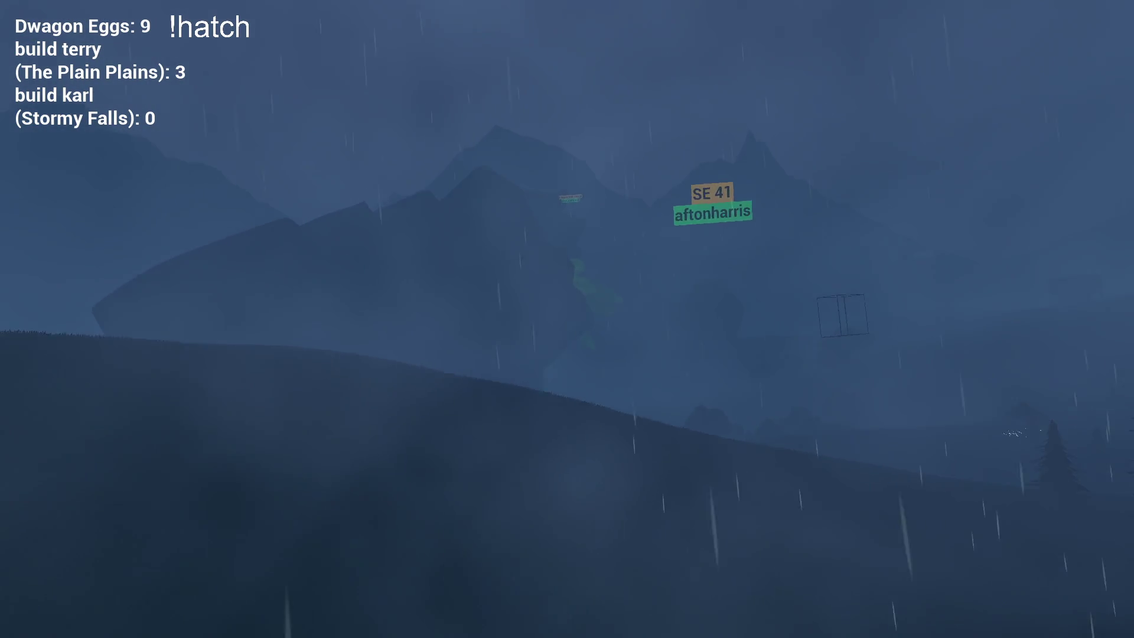
key(w)
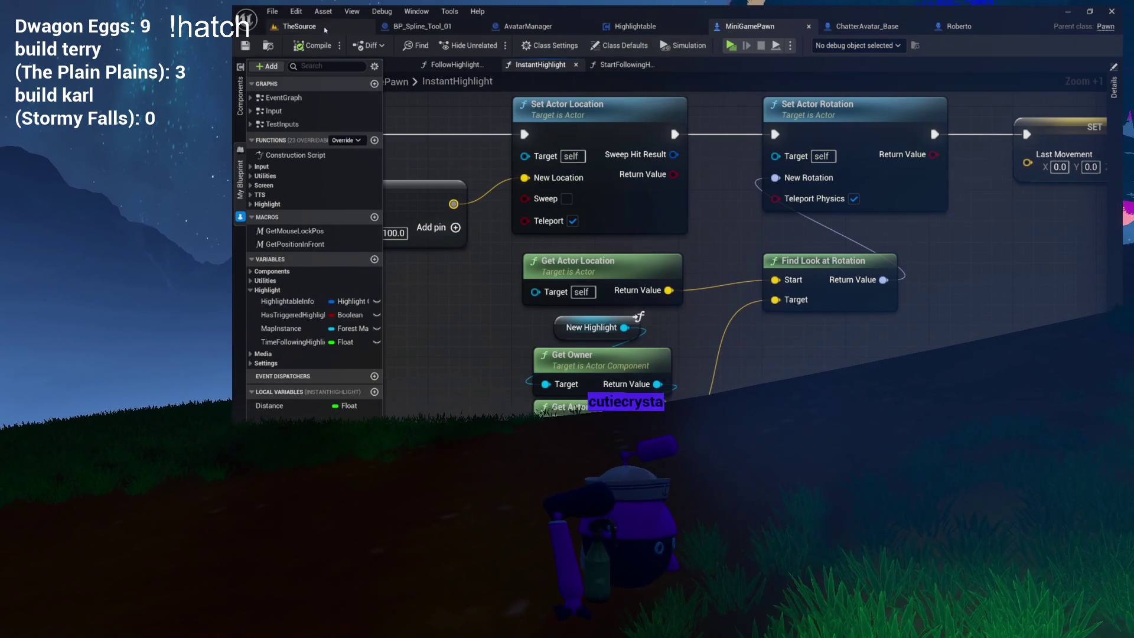
scroll(686, 162, down, 4)
drag(686, 162, 740, 215)
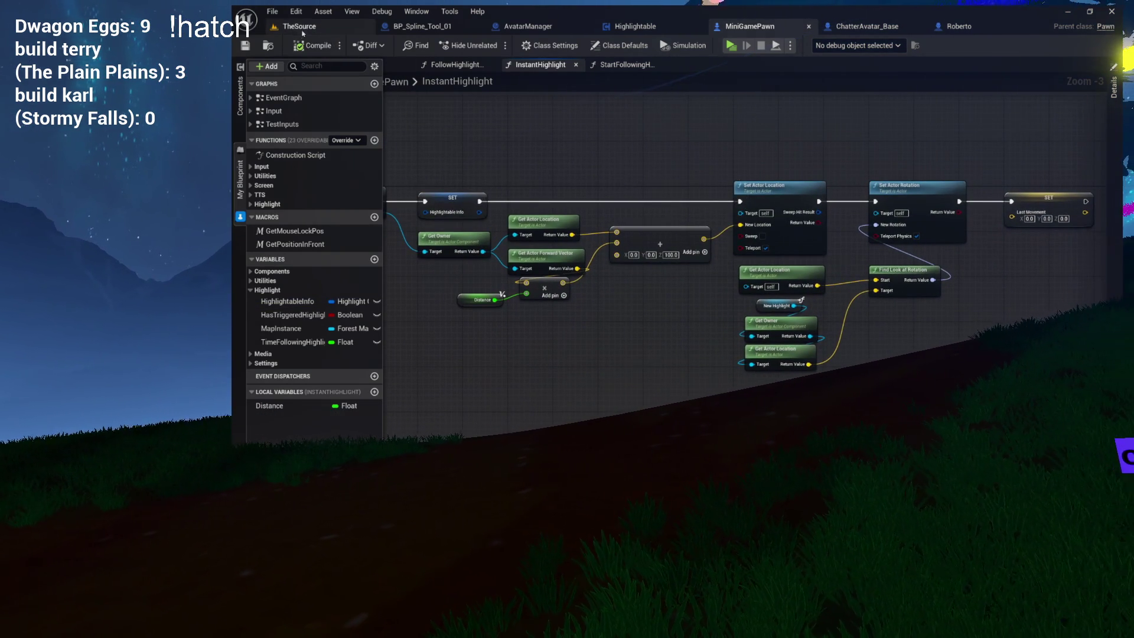